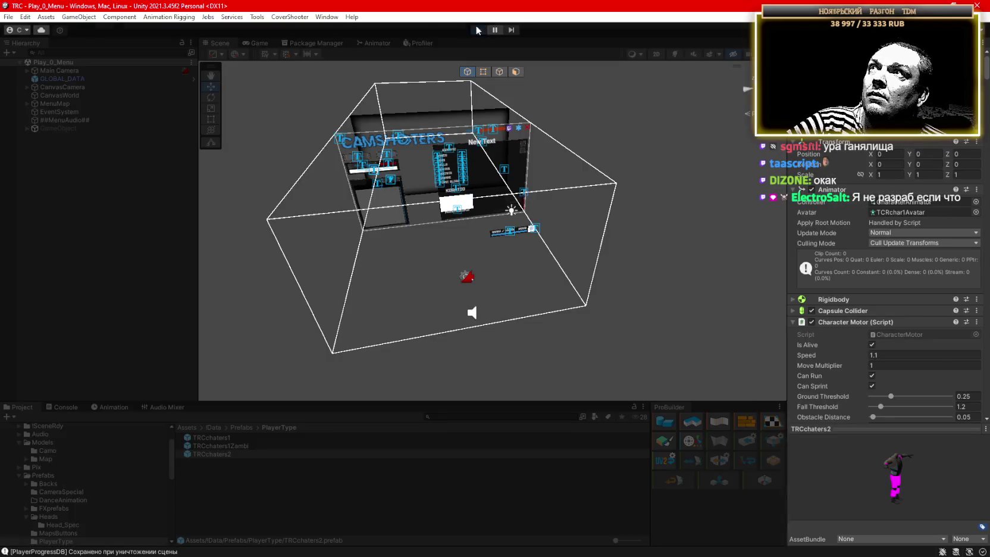
pyautogui.click(477, 29)
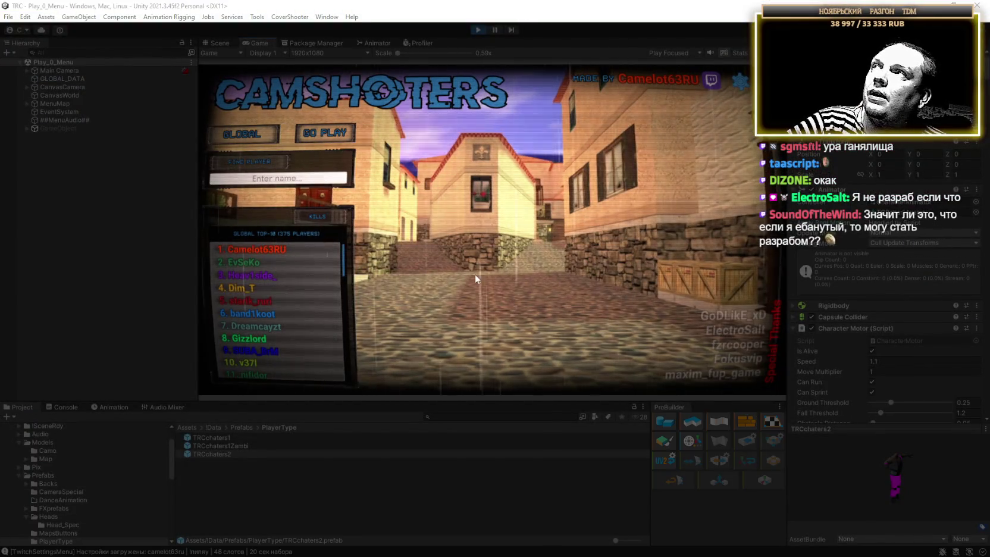
pyautogui.doubleClick(256, 43)
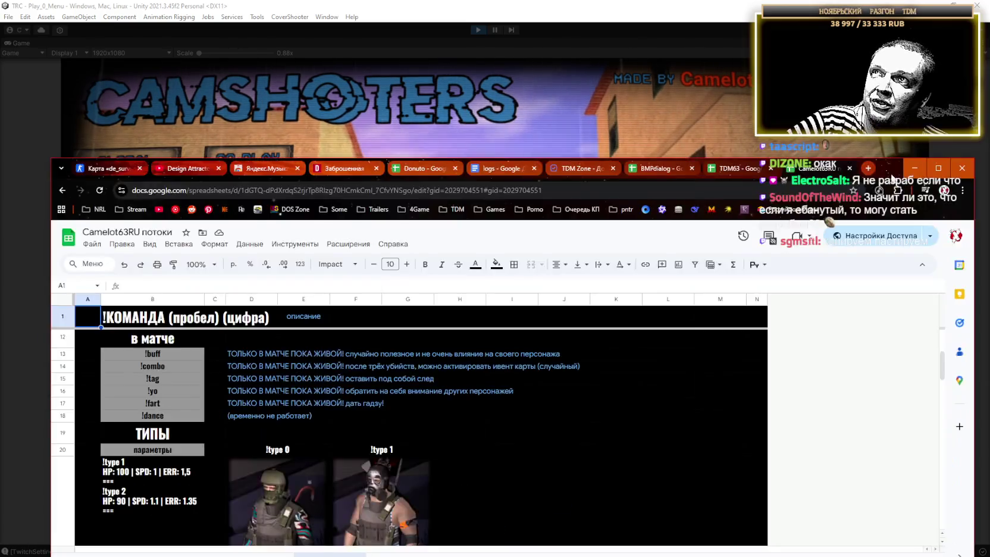
pyautogui.hotkey('alt', 'Tab')
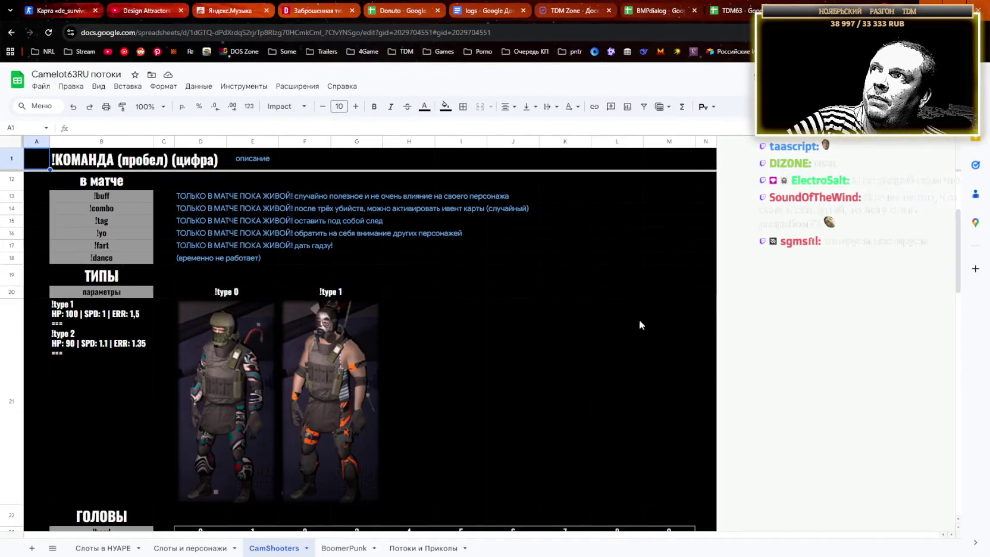
pyautogui.scroll(-3, 467, 363)
pyautogui.click(324, 292)
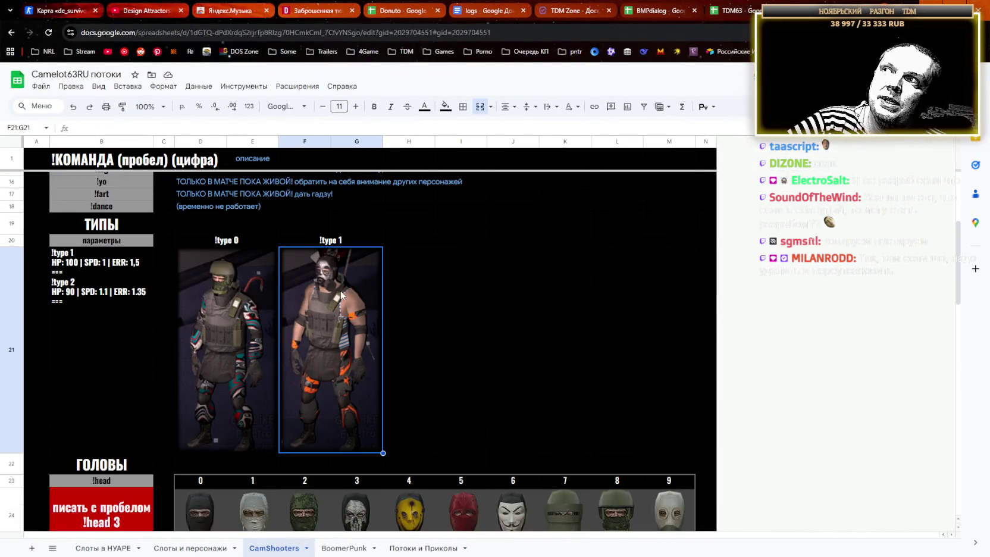
pyautogui.click(232, 238)
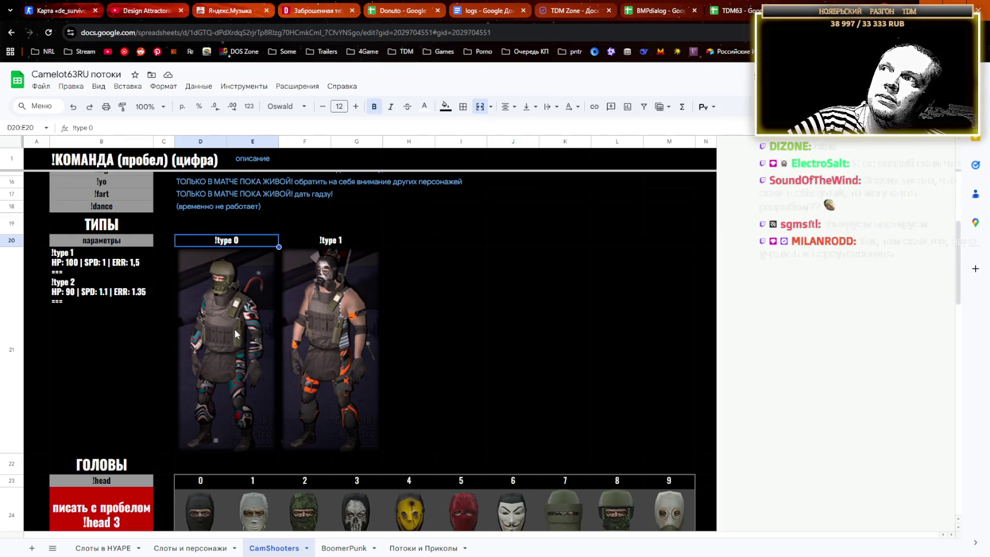
pyautogui.click(326, 262)
pyautogui.click(326, 241)
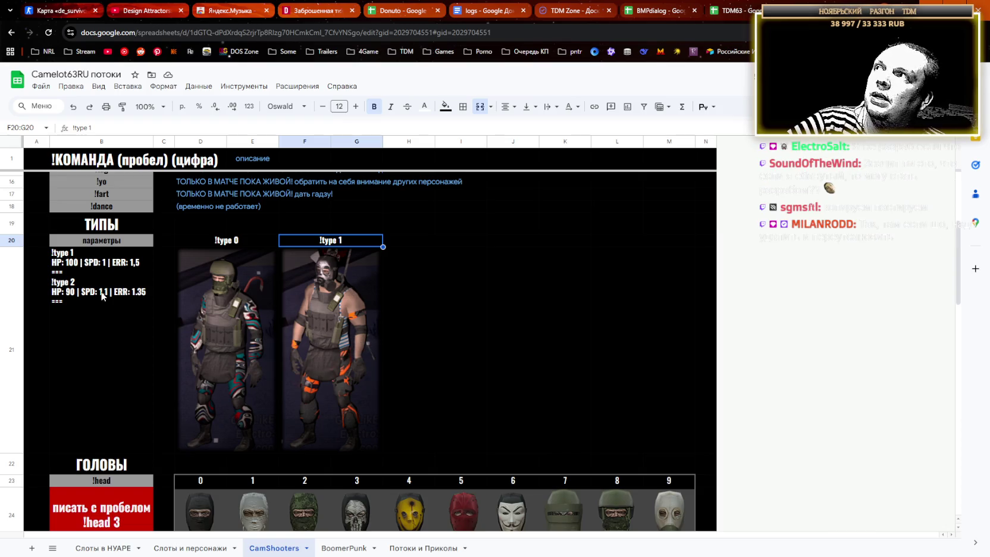
pyautogui.click(150, 293)
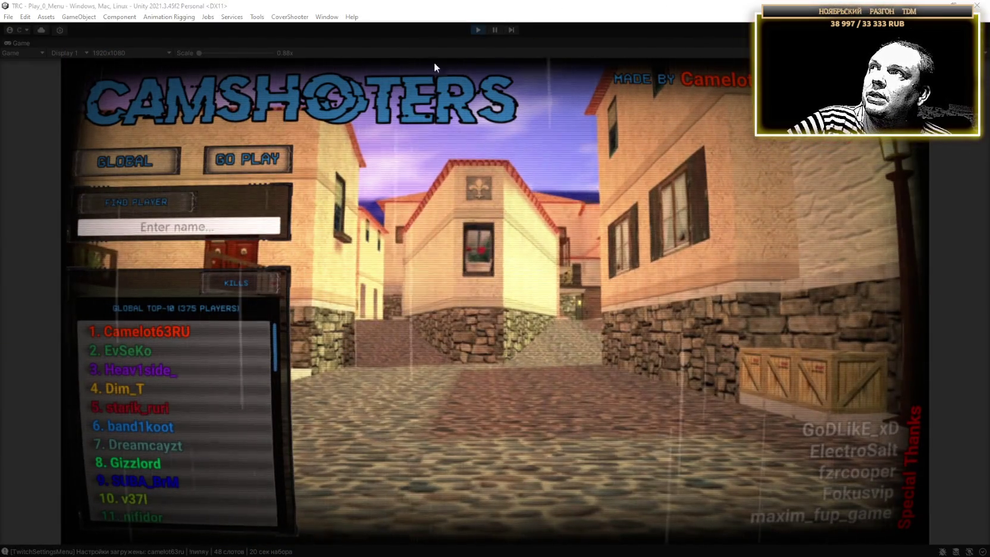
pyautogui.click(194, 331)
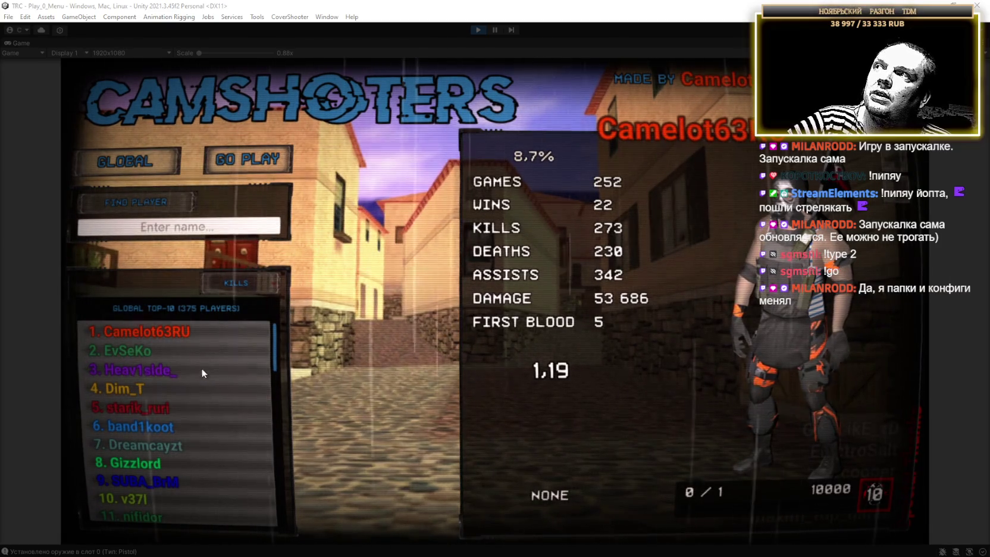
pyautogui.click(119, 350)
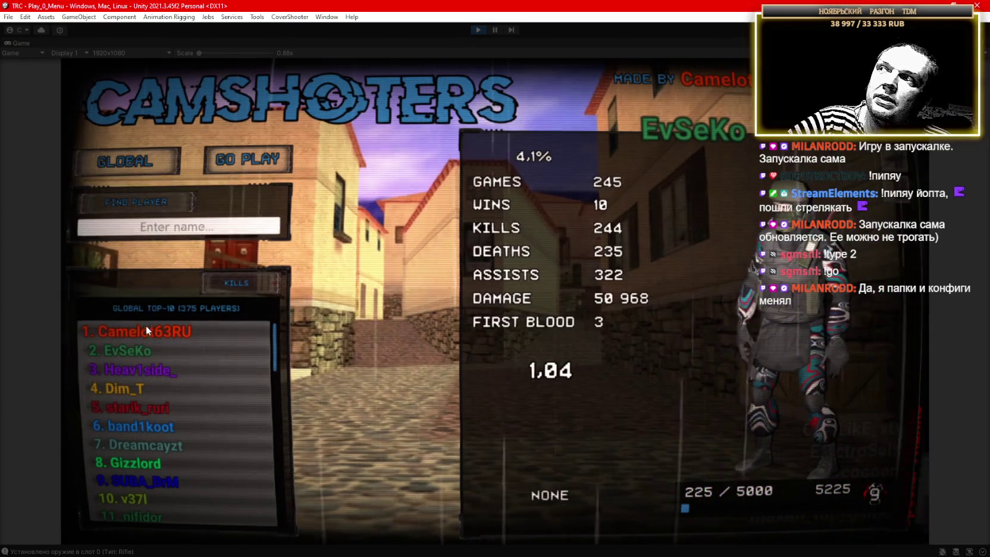
pyautogui.click(143, 328)
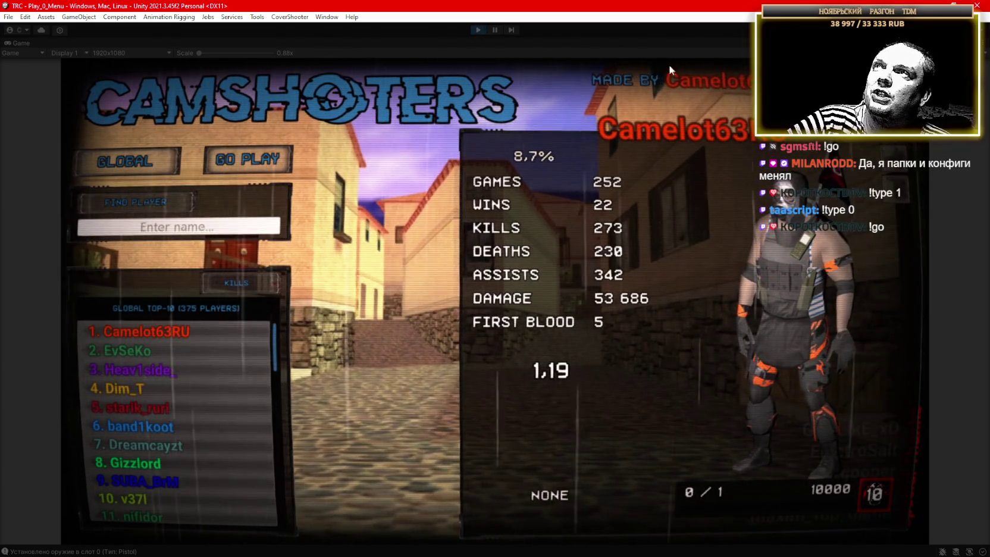
pyautogui.click(476, 28)
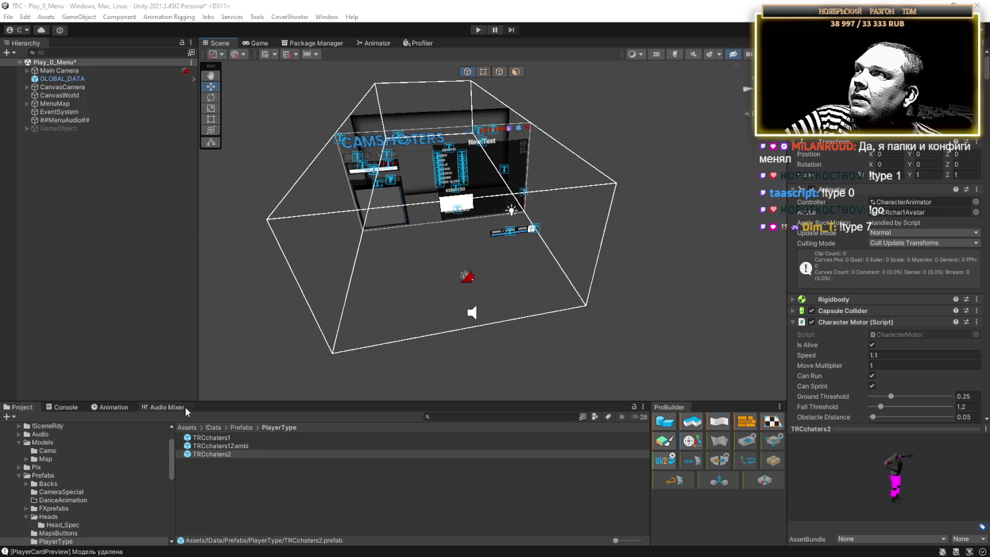
pyautogui.scroll(3, 67, 479)
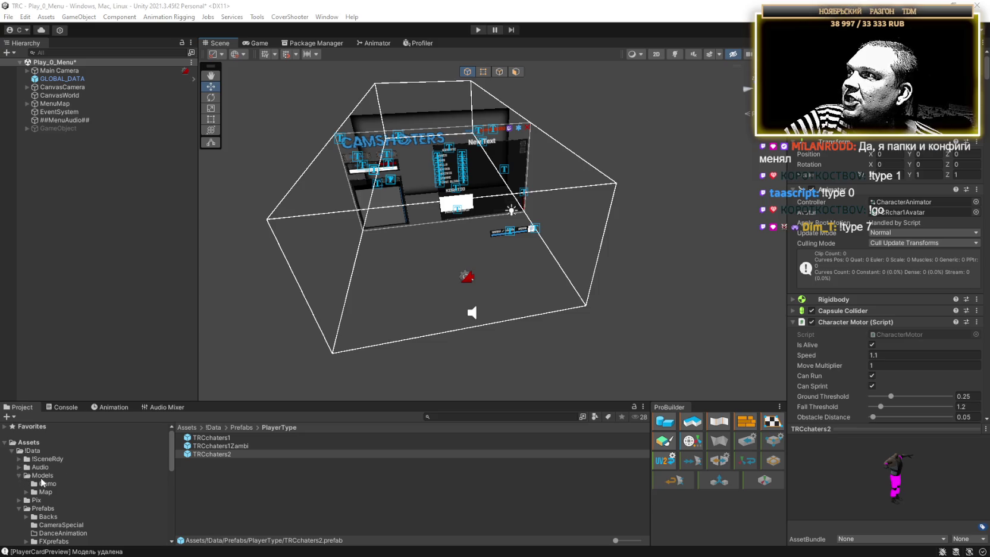
pyautogui.click(42, 475)
pyautogui.scroll(-3, 227, 494)
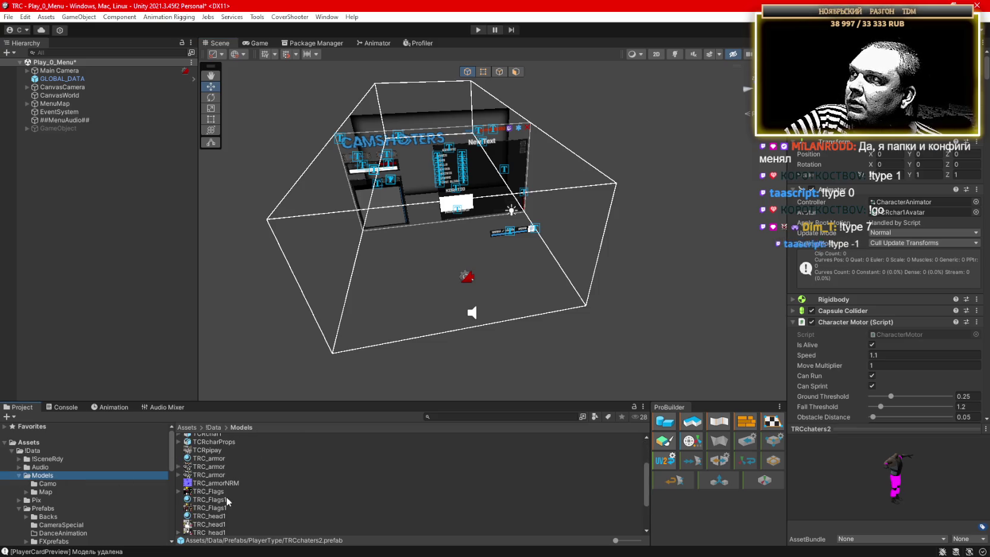
pyautogui.click(213, 467)
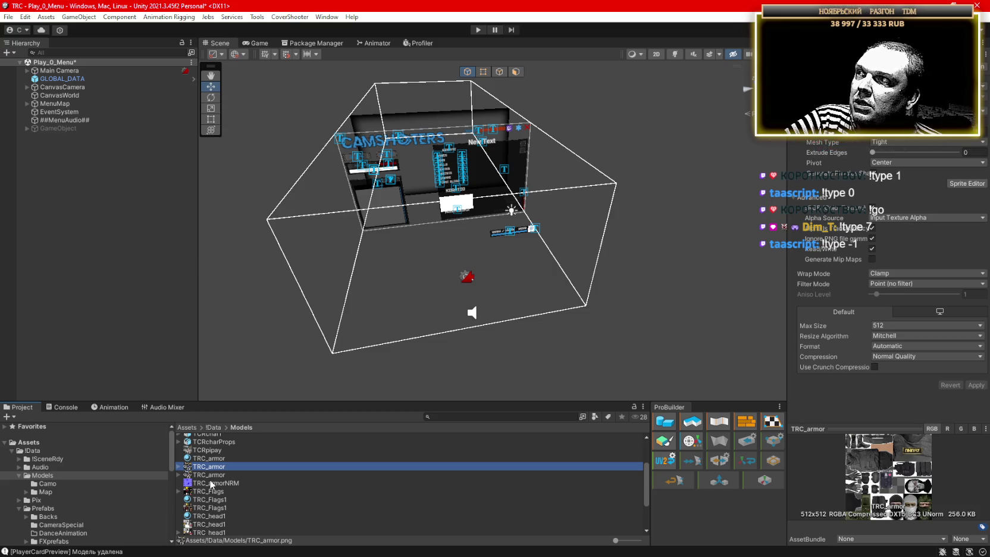
pyautogui.click(211, 478)
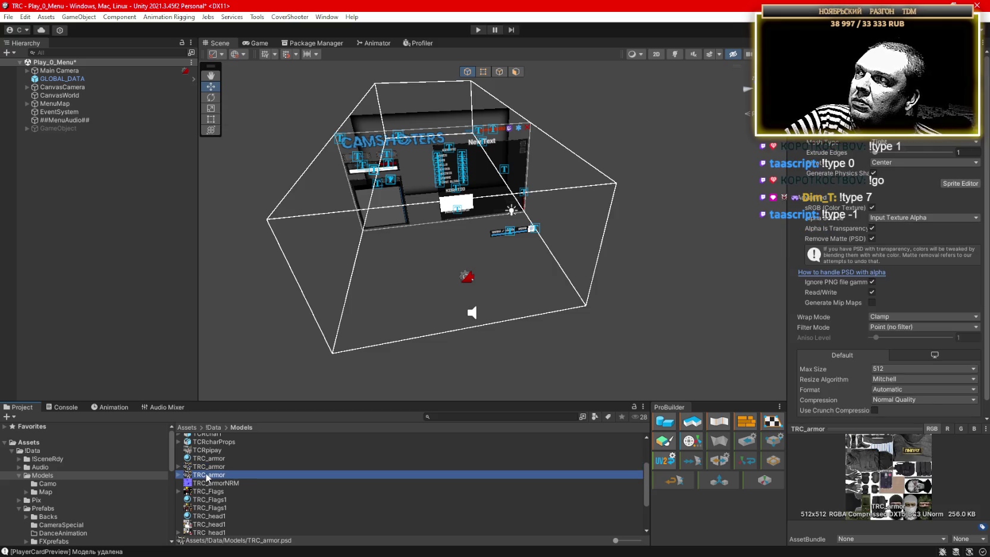
pyautogui.doubleClick(207, 476)
pyautogui.press('i')
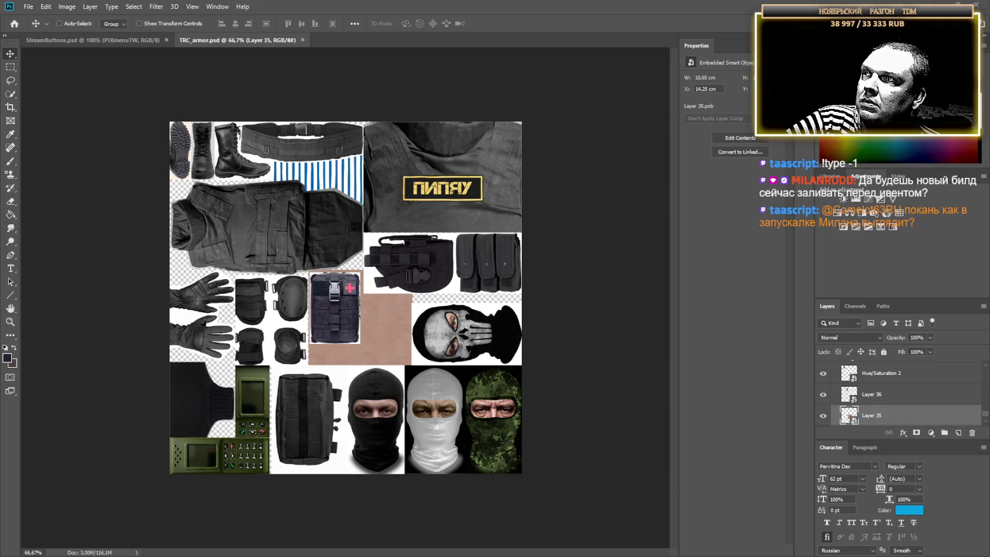
pyautogui.click(27, 7)
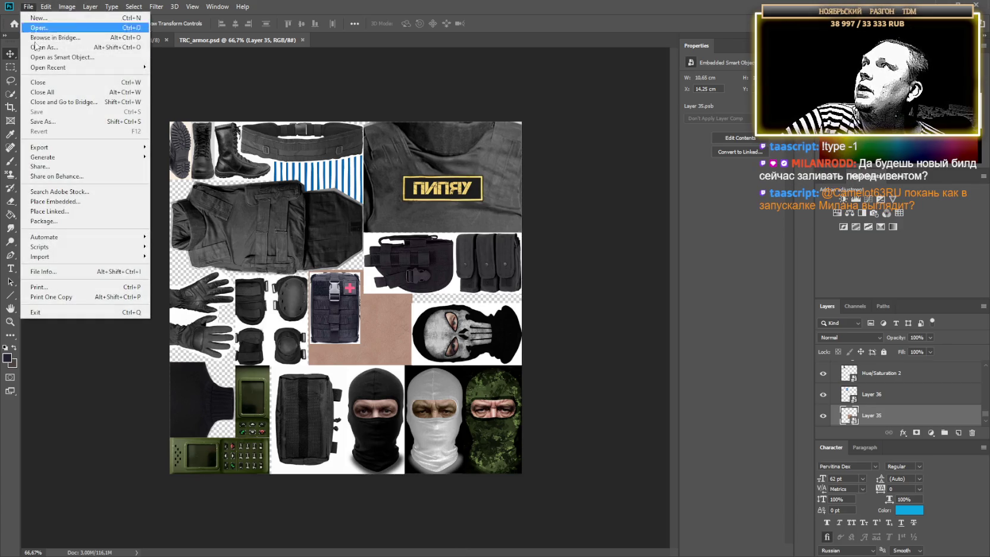
pyautogui.press('Escape')
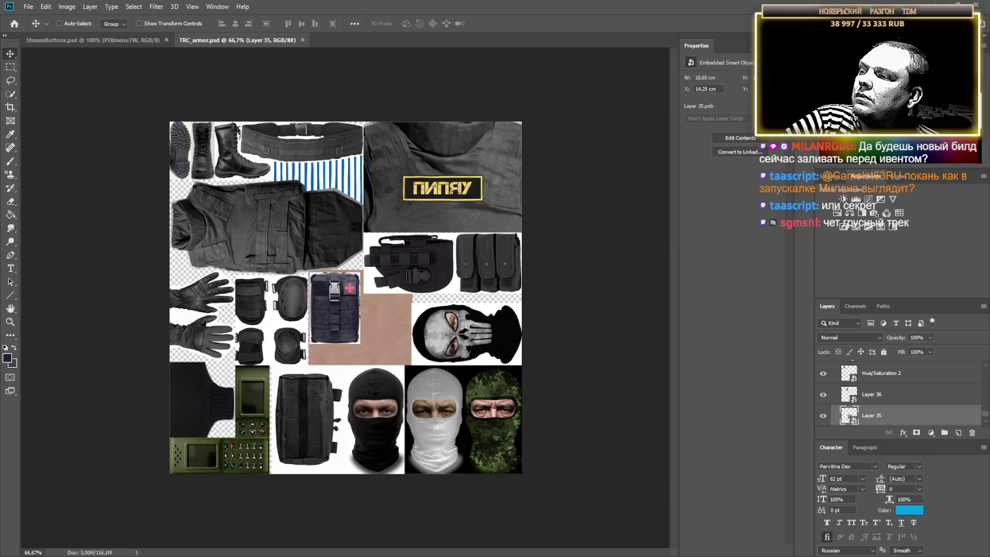
pyautogui.hotkey('alt', 'Tab')
pyautogui.rightClick(210, 480)
pyautogui.click(245, 205)
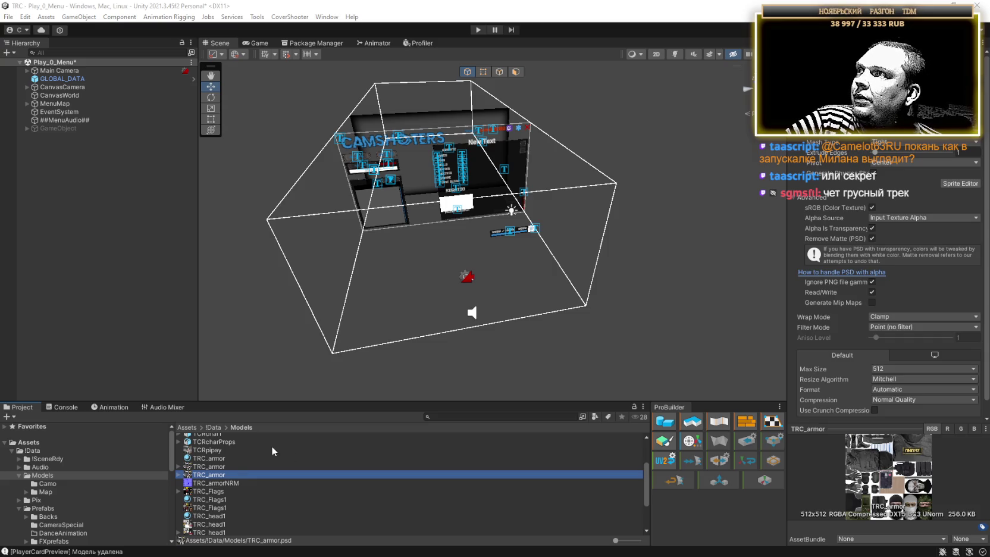
pyautogui.click(229, 482)
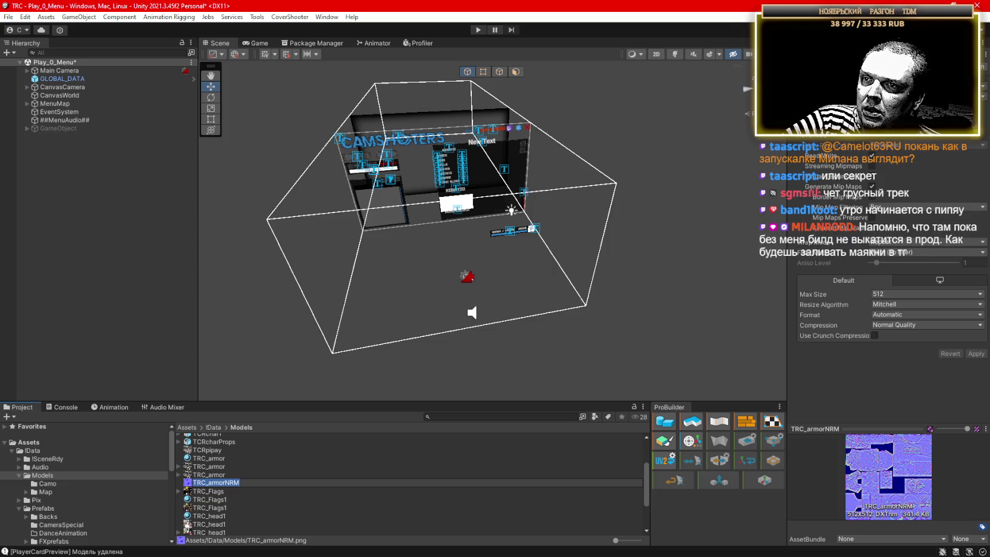
pyautogui.hotkey('alt', 'Tab')
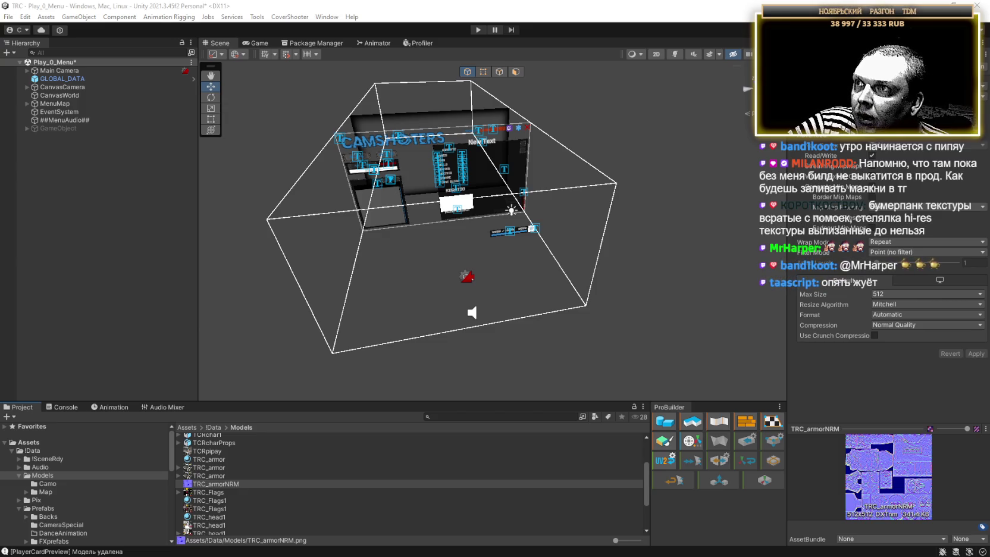
pyautogui.hotkey('alt', 'Tab')
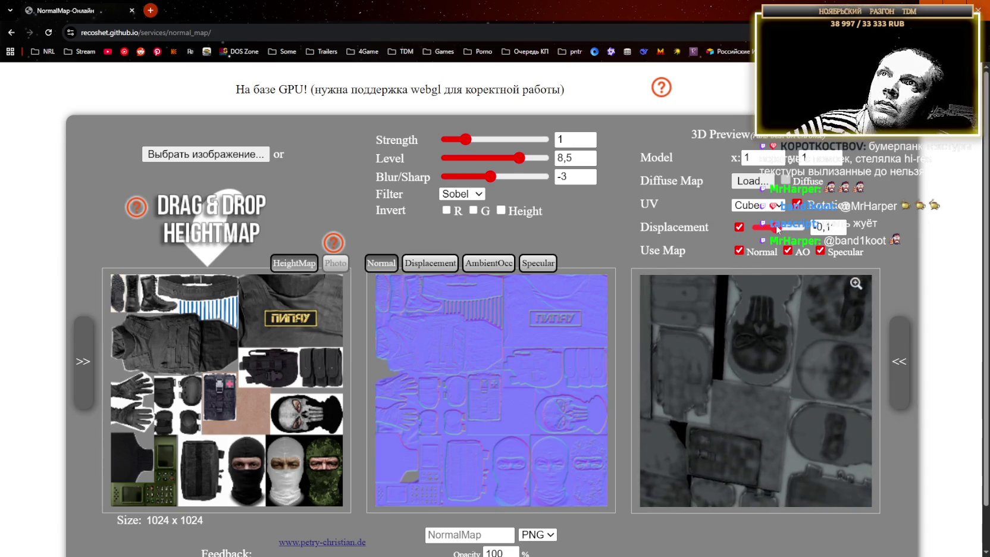
pyautogui.click(830, 226)
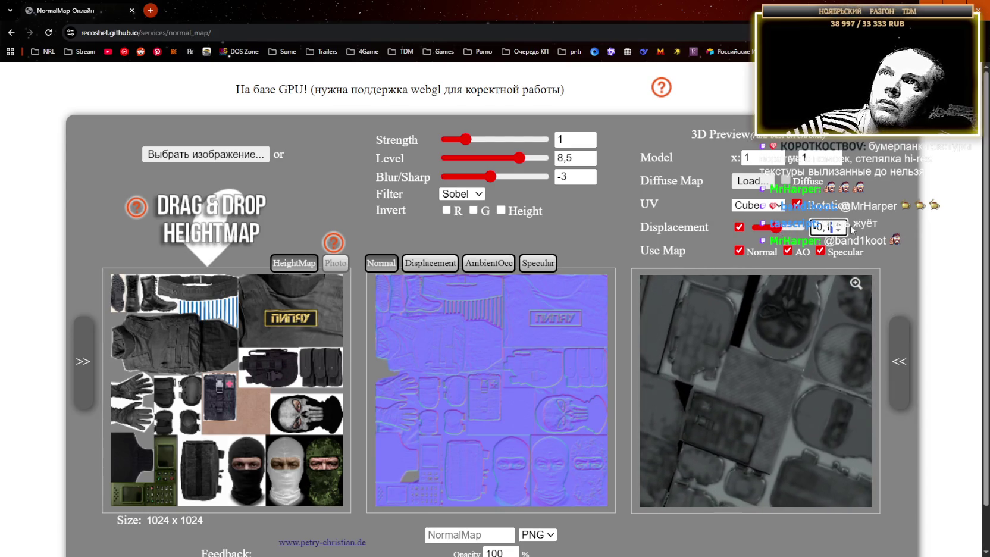
pyautogui.click(825, 255)
pyautogui.write('-0,1')
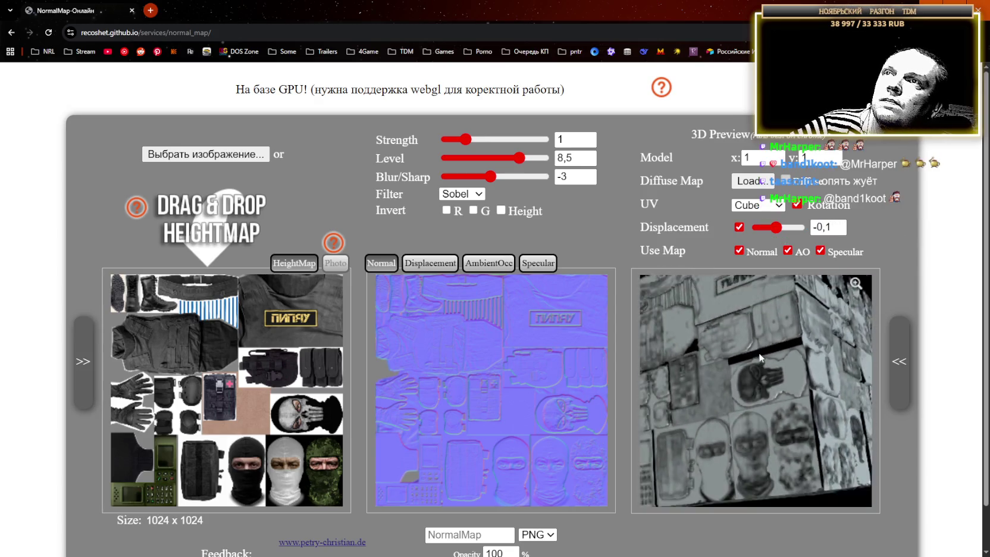
pyautogui.scroll(-5, 759, 357)
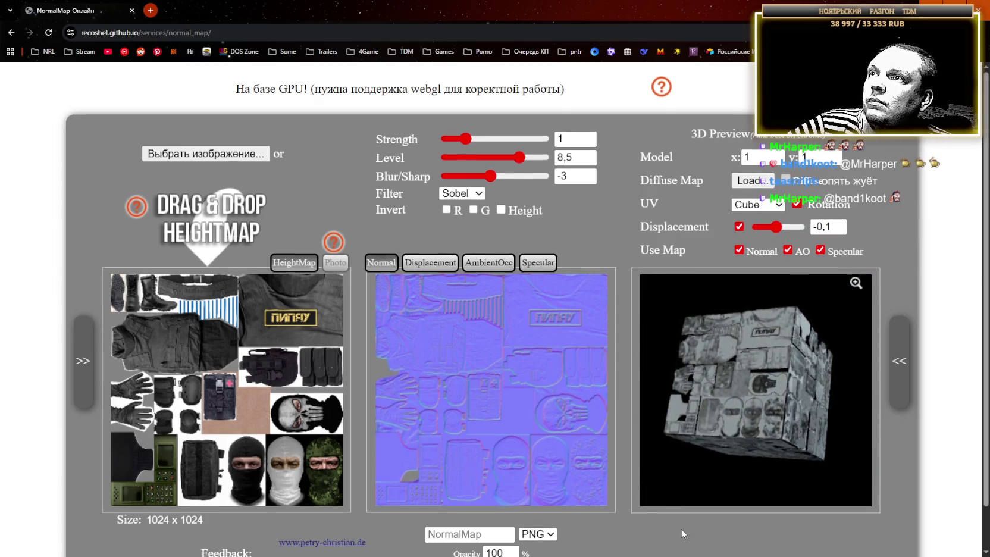
pyautogui.scroll(-1, 681, 528)
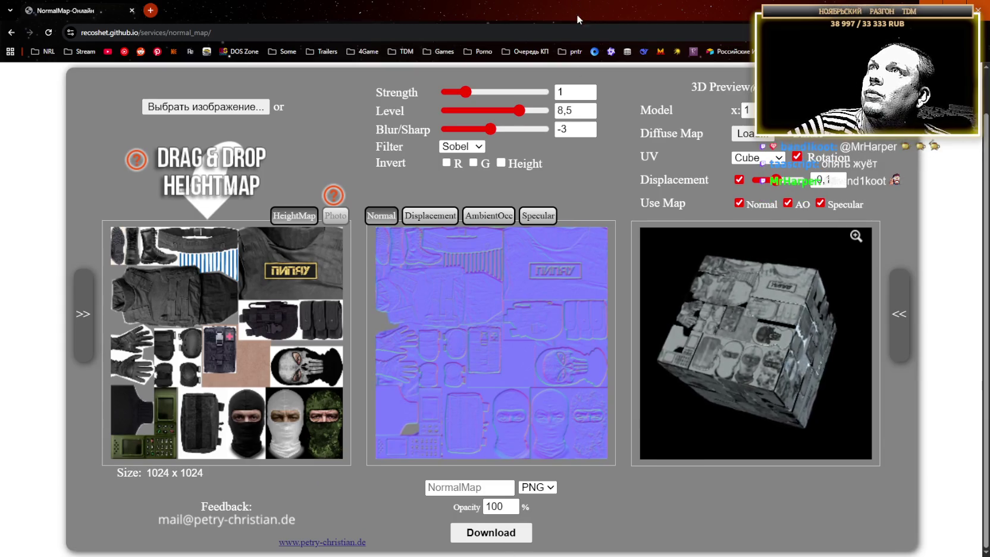
pyautogui.hotkey('alt', 'Tab')
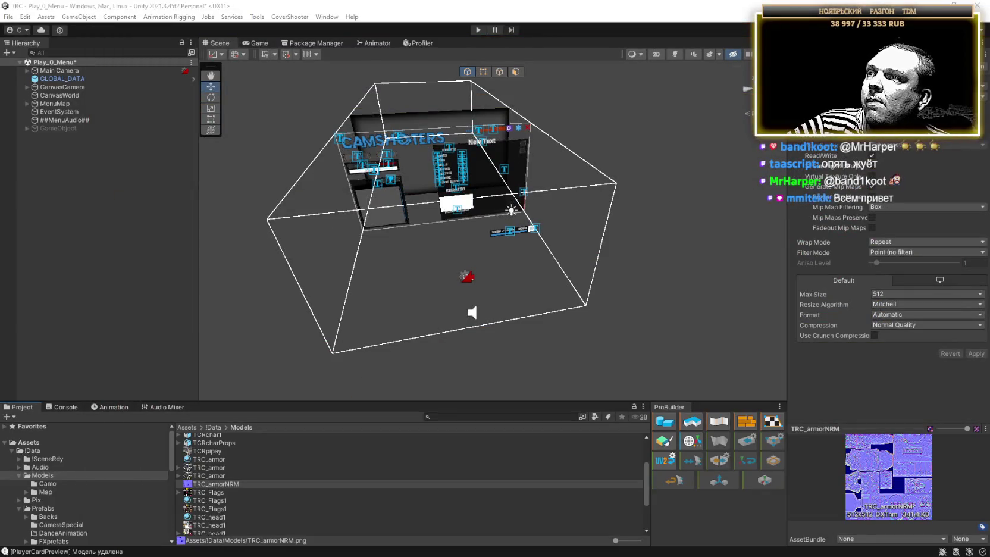
pyautogui.click(216, 483)
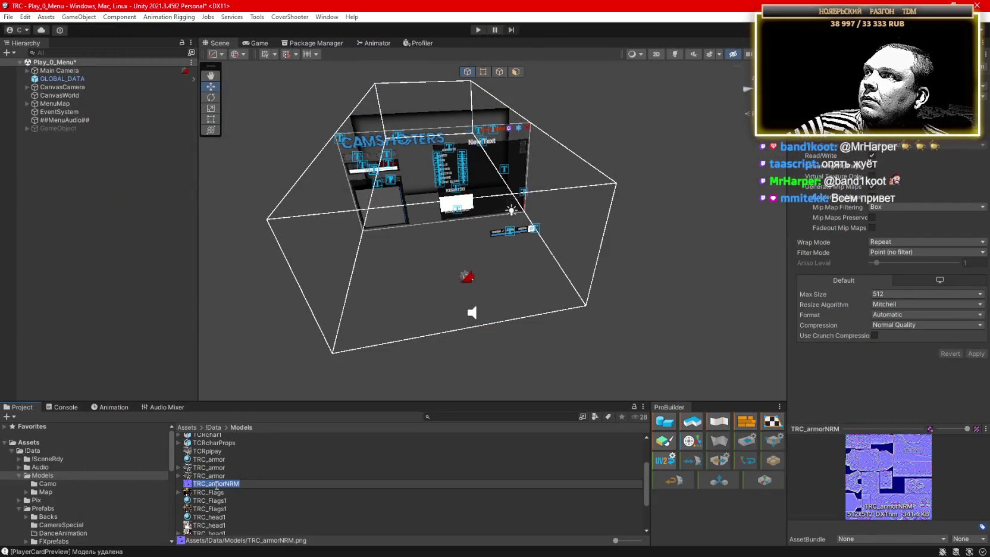
pyautogui.hotkey('alt', 'Tab')
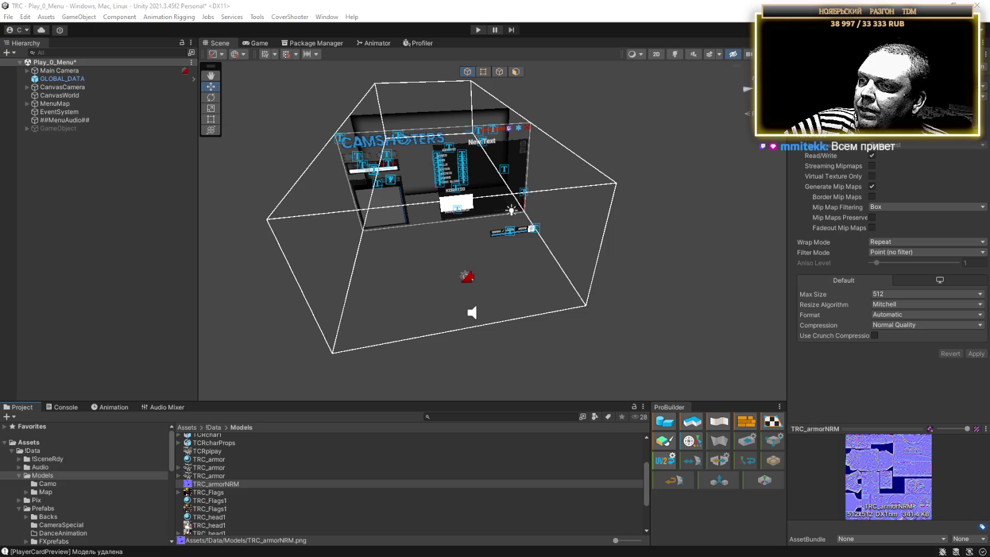
pyautogui.scroll(-2, 225, 516)
pyautogui.click(214, 503)
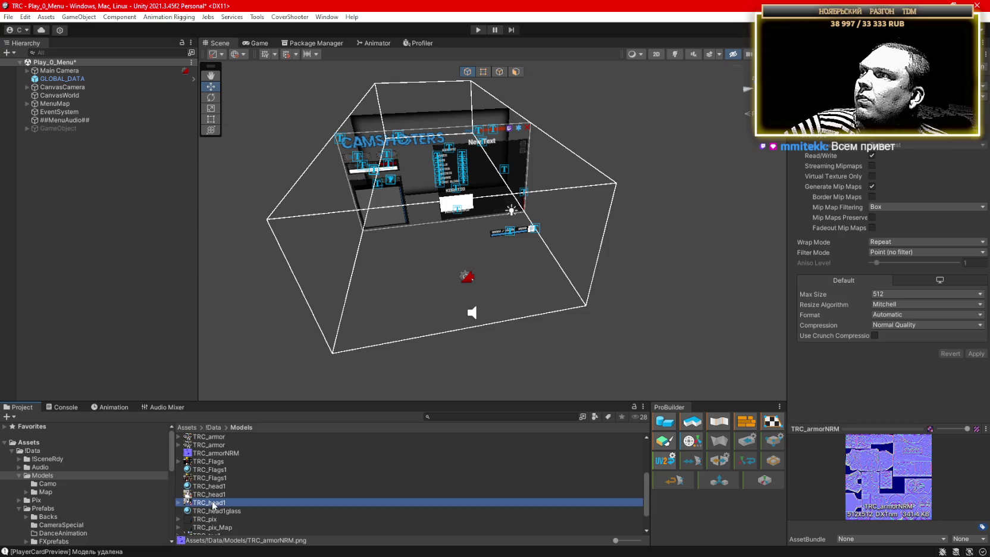
pyautogui.click(214, 503)
pyautogui.scroll(-2, 223, 500)
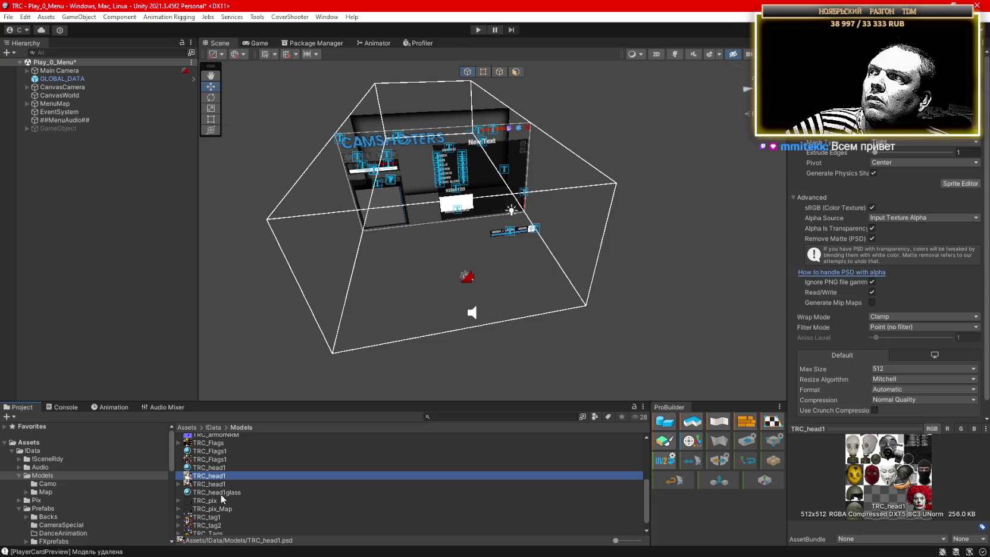
pyautogui.scroll(-1, 221, 502)
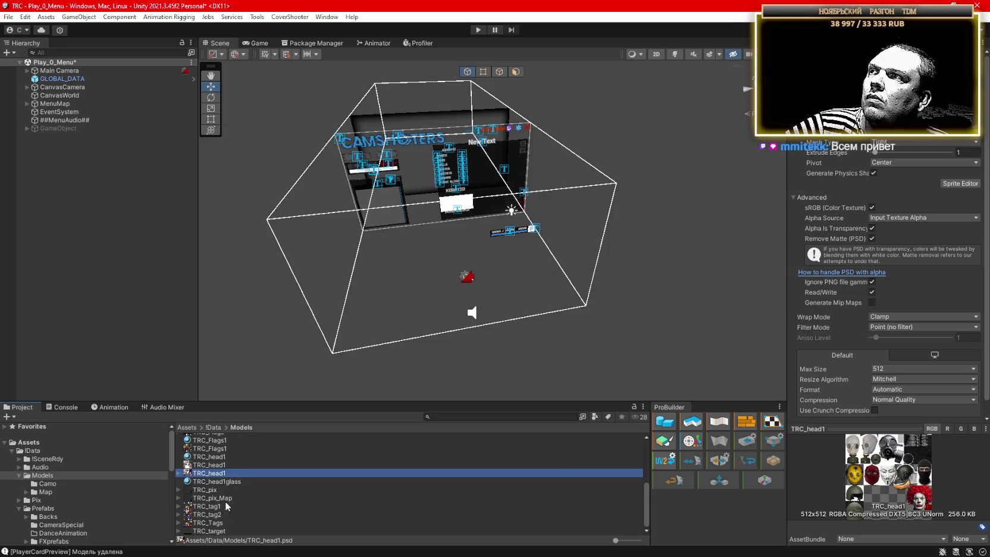
pyautogui.click(214, 464)
pyautogui.click(213, 471)
pyautogui.click(214, 470)
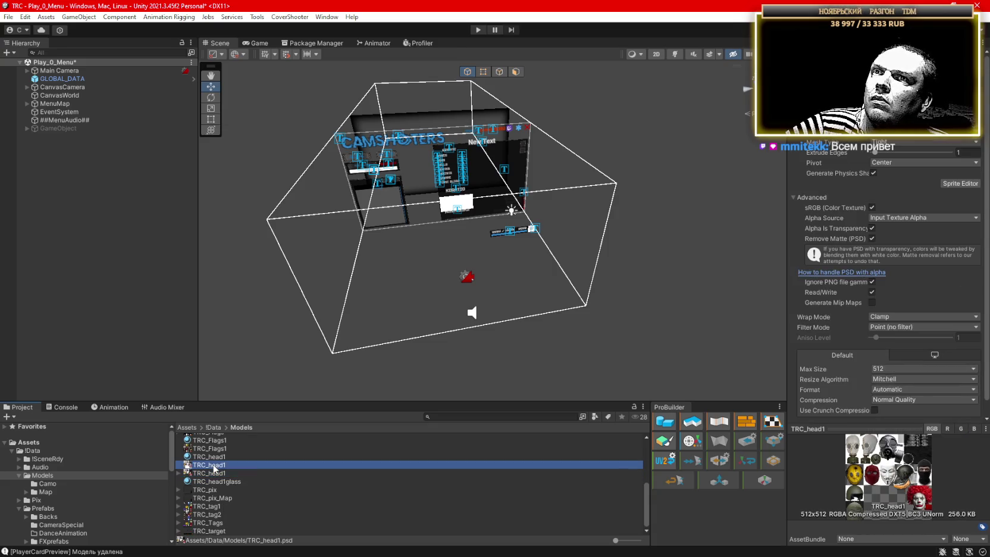
pyautogui.click(215, 475)
pyautogui.click(211, 467)
pyautogui.click(211, 476)
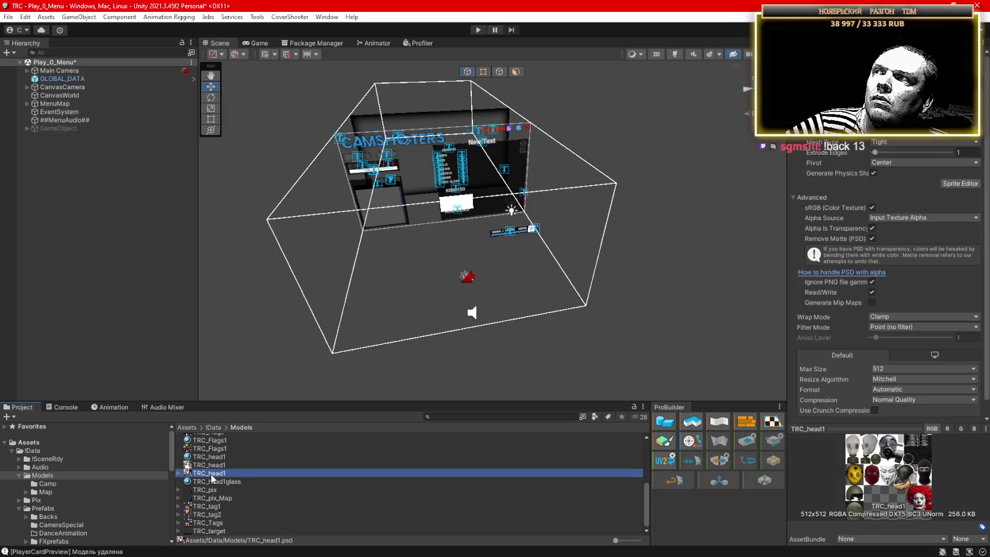
pyautogui.click(211, 466)
pyautogui.click(211, 473)
pyautogui.click(212, 466)
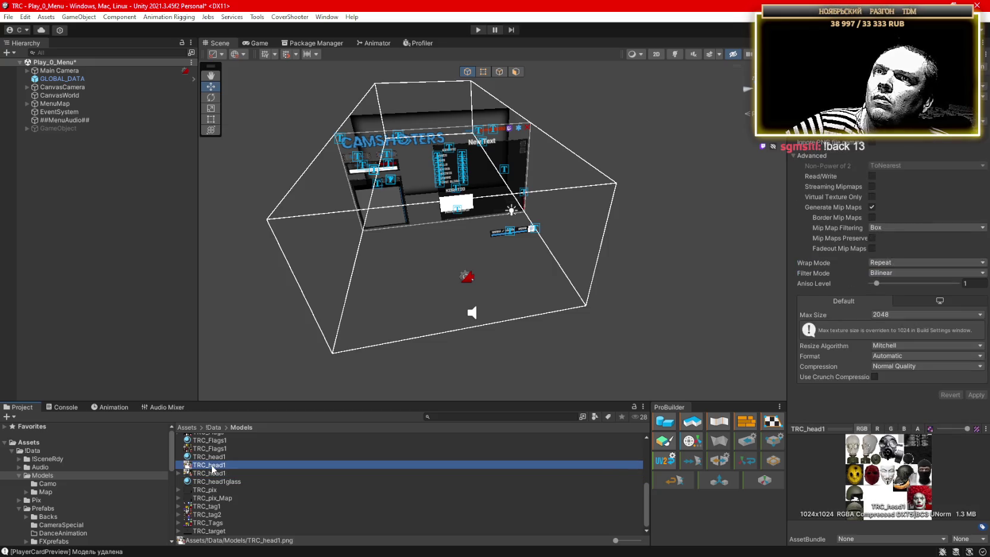
pyautogui.click(211, 472)
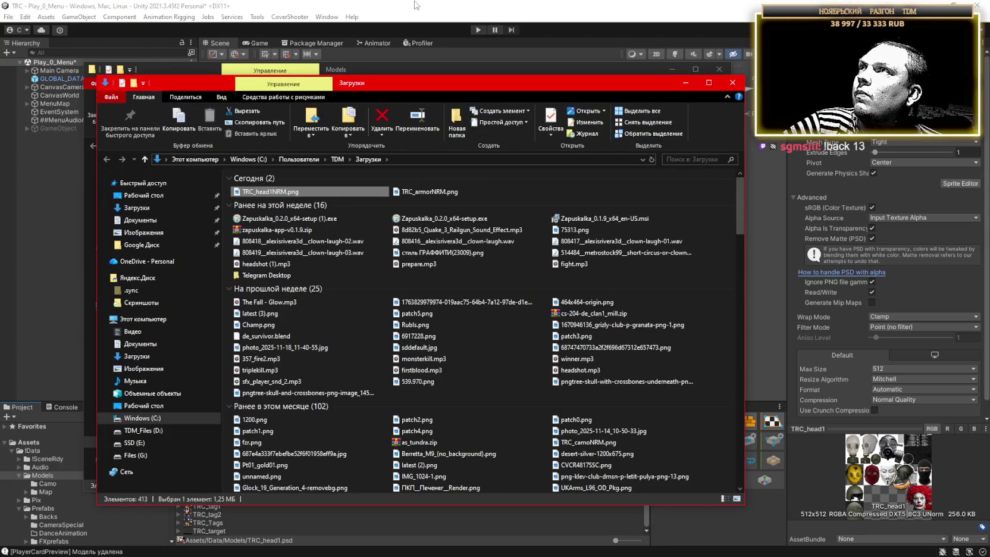
pyautogui.moveTo(425, 89)
pyautogui.mouseDown()
pyautogui.moveTo(505, 297)
pyautogui.moveTo(505, 556)
pyautogui.mouseUp()
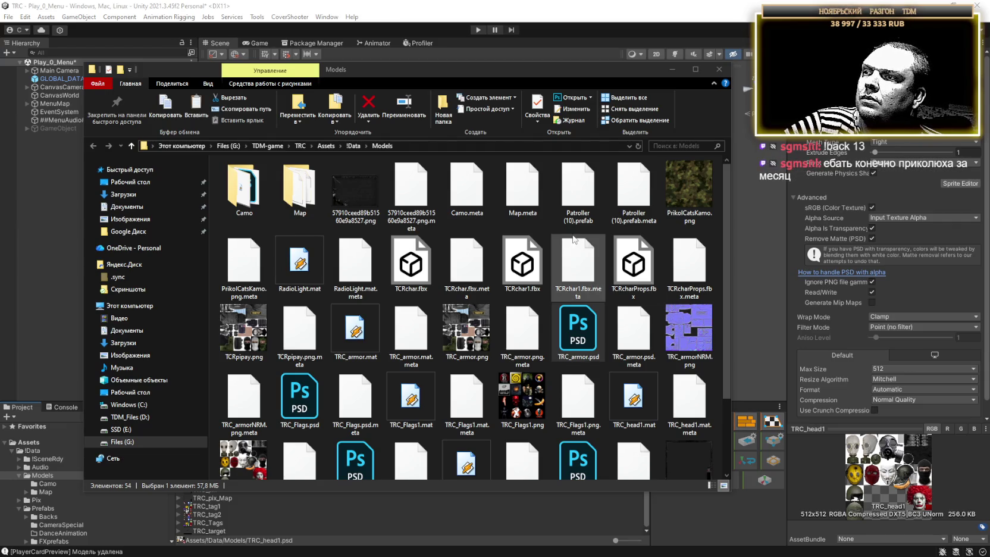
pyautogui.click(410, 70)
pyautogui.hotkey('ctrl', 'v')
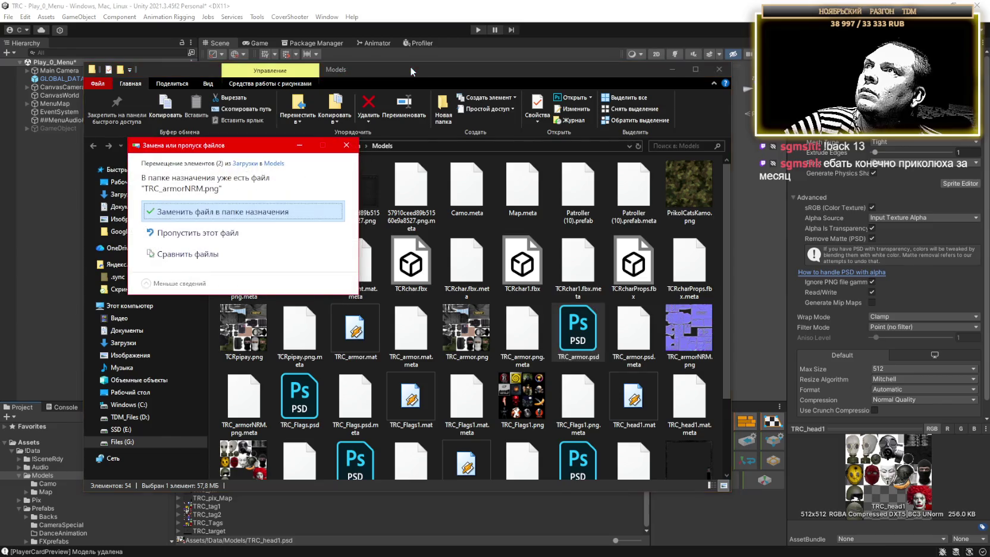
pyautogui.click(292, 220)
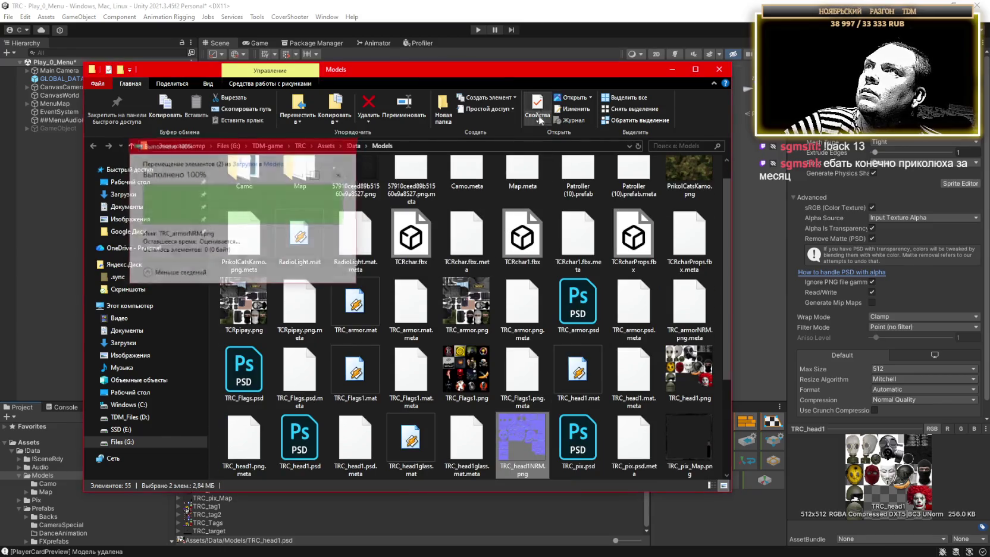
pyautogui.moveTo(511, 77); pyautogui.dragTo(511, 556)
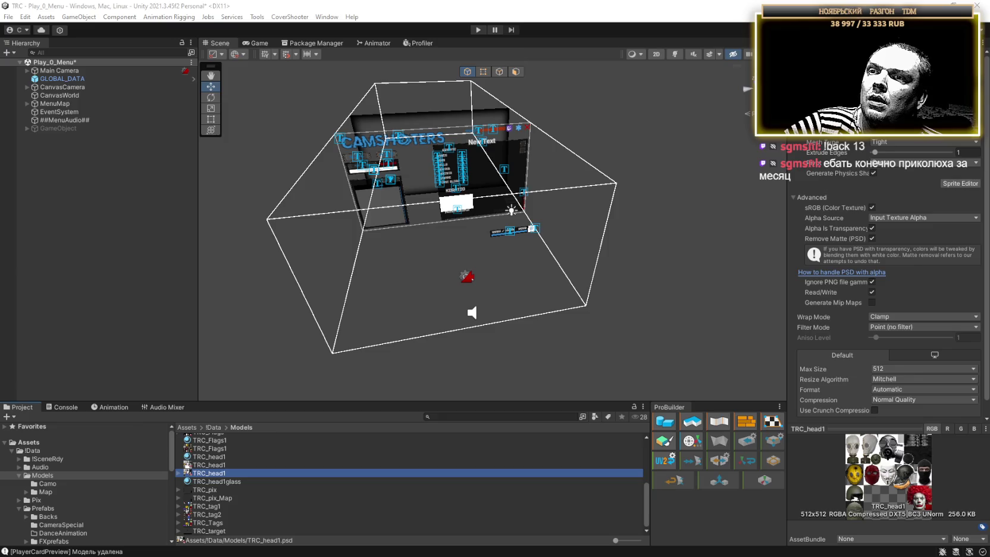
pyautogui.click(221, 481)
pyautogui.click(219, 456)
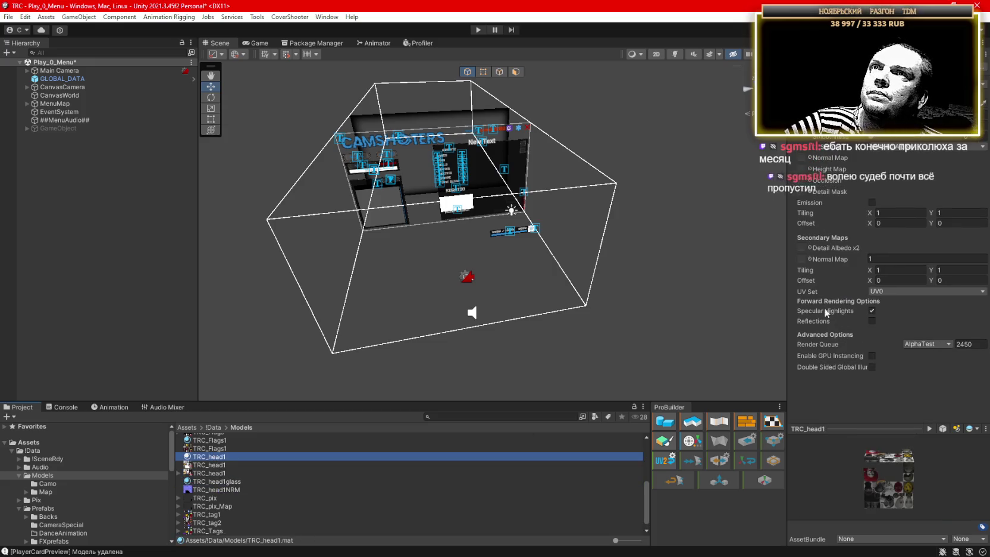
pyautogui.moveTo(250, 487)
pyautogui.mouseDown()
pyautogui.moveTo(855, 240)
pyautogui.moveTo(802, 157)
pyautogui.mouseUp()
pyautogui.click(886, 156)
pyautogui.write('1.5')
pyautogui.press('BackSpace')
pyautogui.press('BackSpace')
pyautogui.press('BackSpace')
pyautogui.write('0.5')
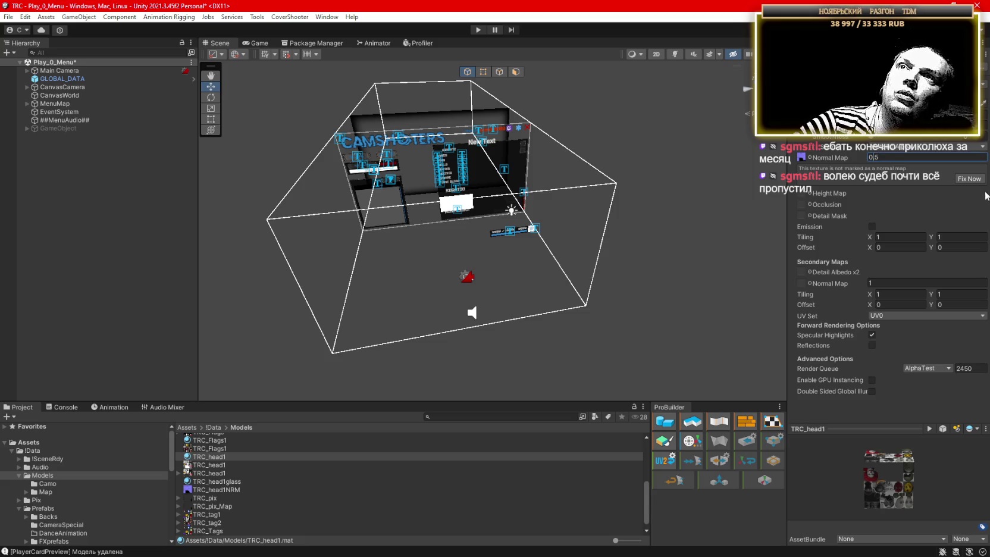
pyautogui.click(969, 178)
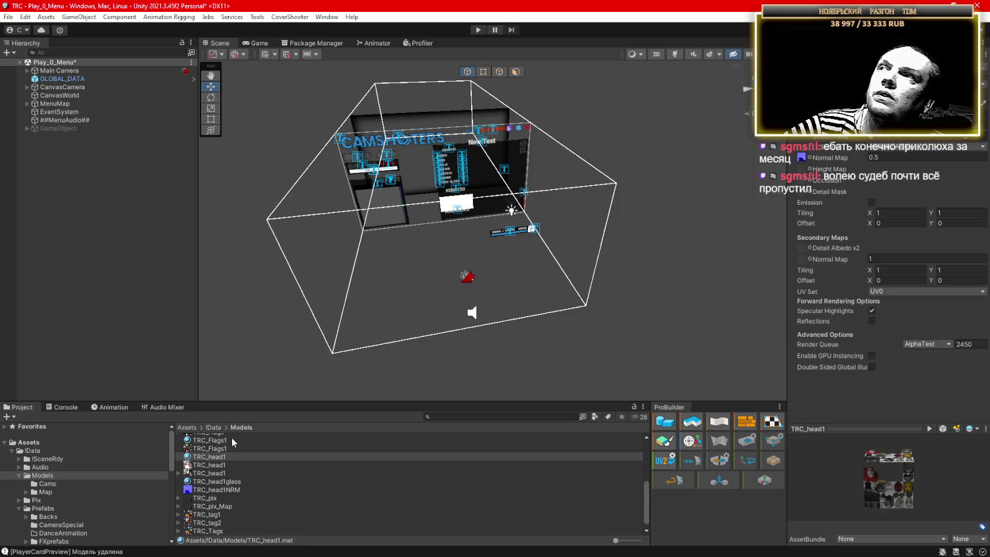
pyautogui.scroll(2, 219, 465)
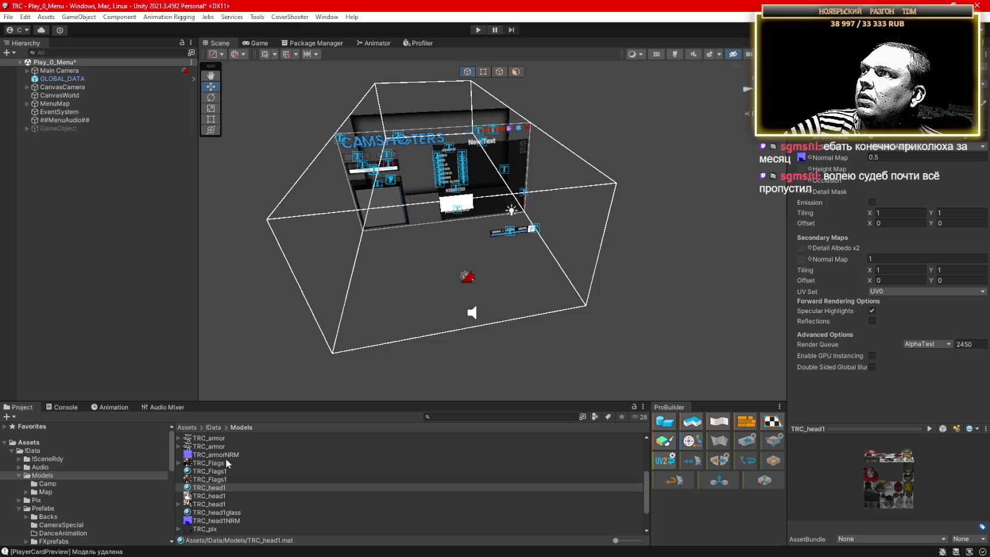
pyautogui.scroll(2, 214, 462)
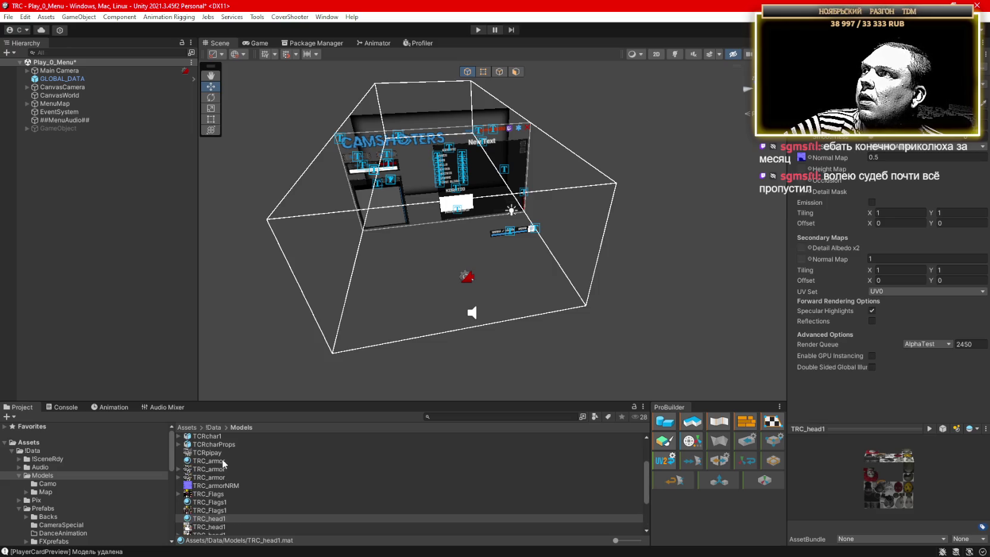
pyautogui.click(214, 461)
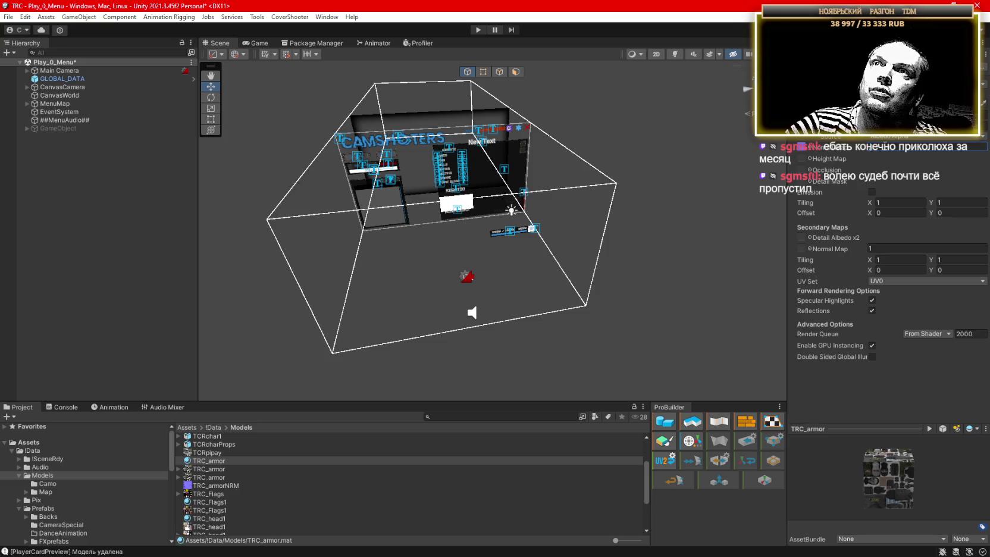
pyautogui.scroll(-2, 277, 479)
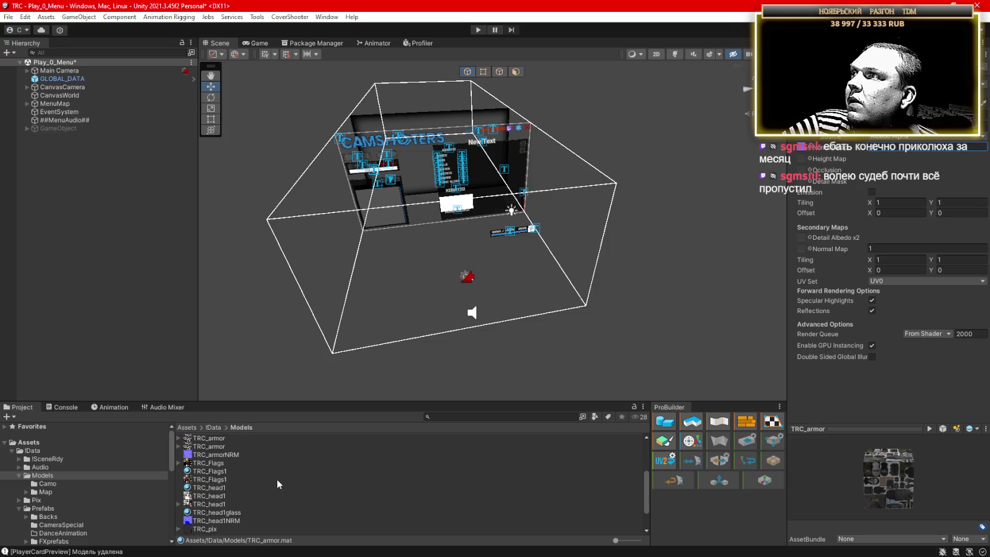
pyautogui.click(211, 504)
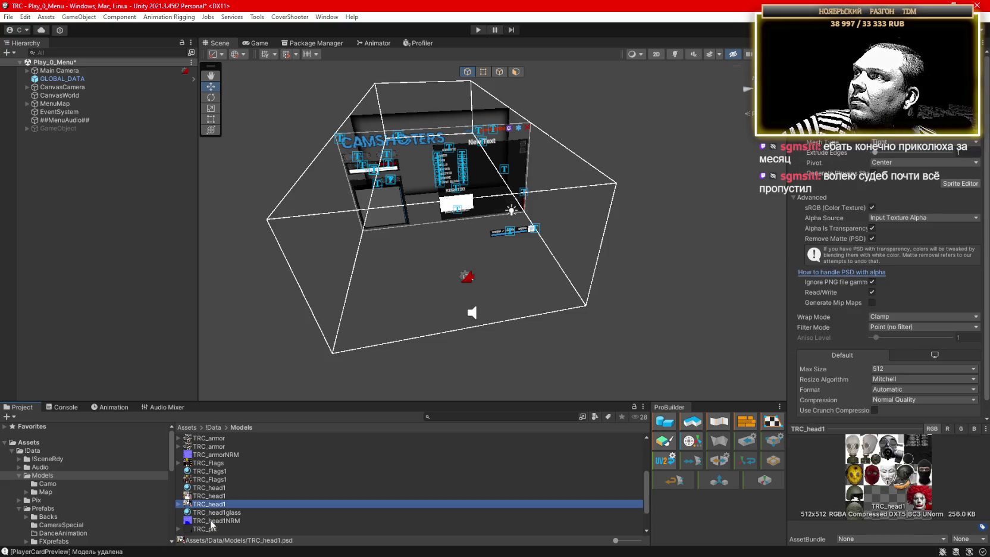
pyautogui.click(211, 520)
pyautogui.click(893, 292)
pyautogui.click(908, 351)
pyautogui.click(922, 106)
pyautogui.click(901, 250)
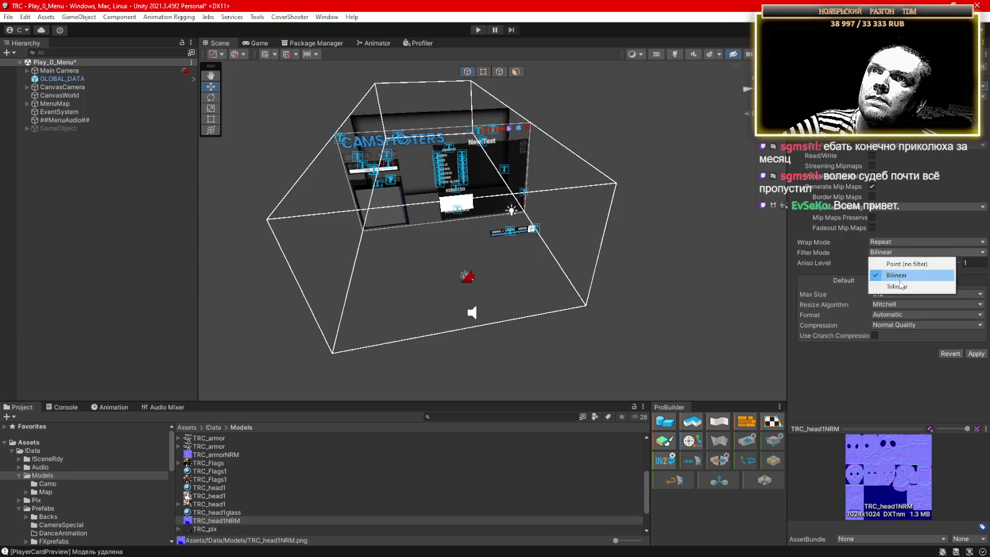
pyautogui.click(902, 264)
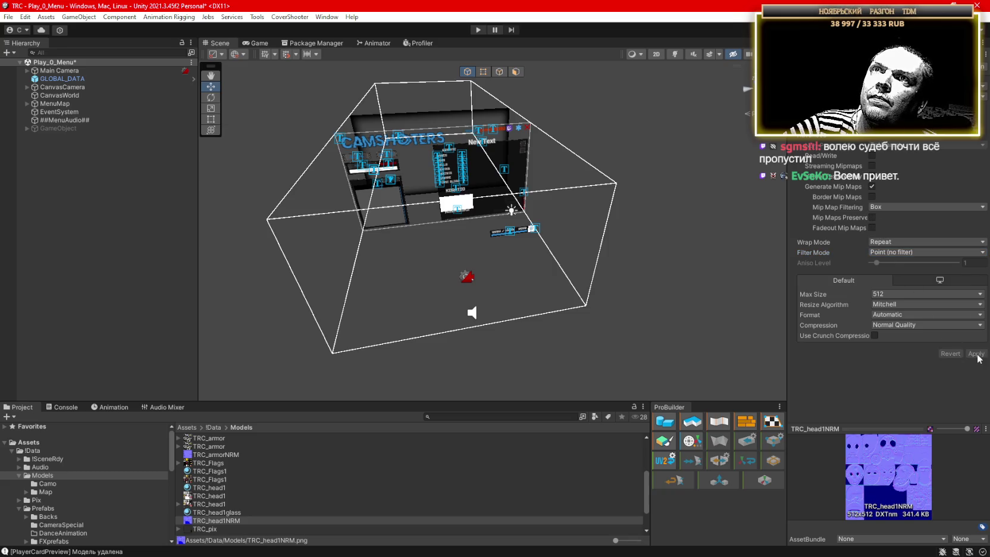
pyautogui.click(478, 30)
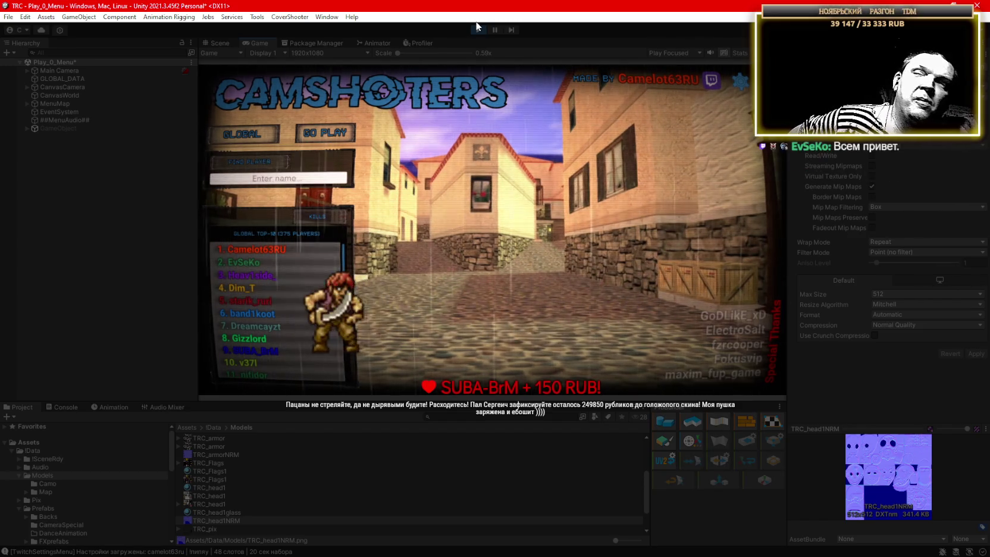
pyautogui.click(271, 252)
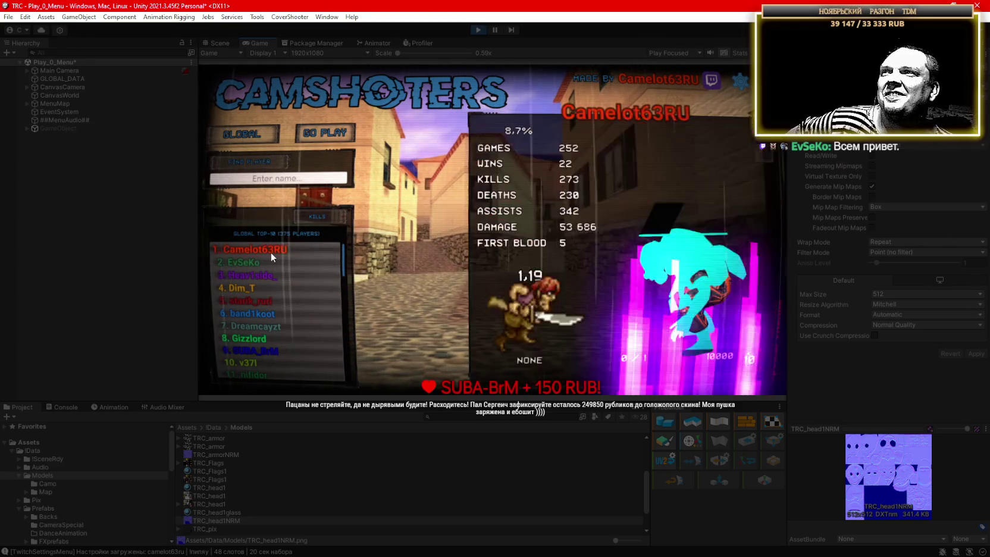
pyautogui.doubleClick(261, 41)
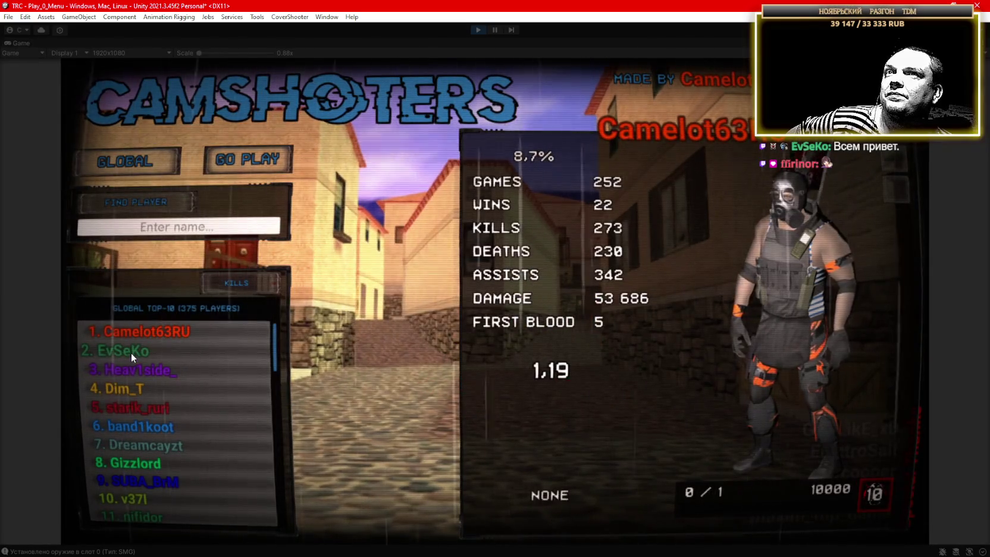
pyautogui.click(131, 353)
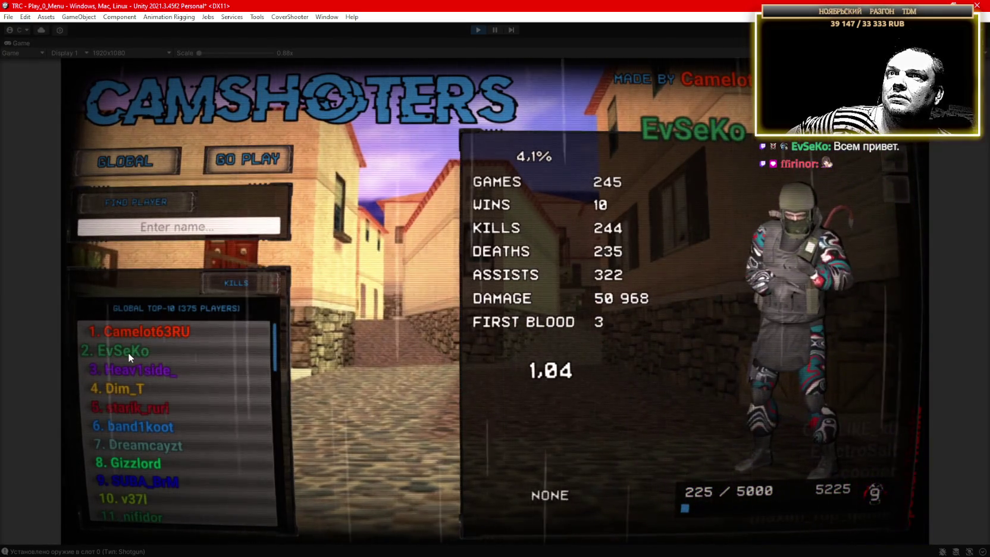
pyautogui.click(123, 369)
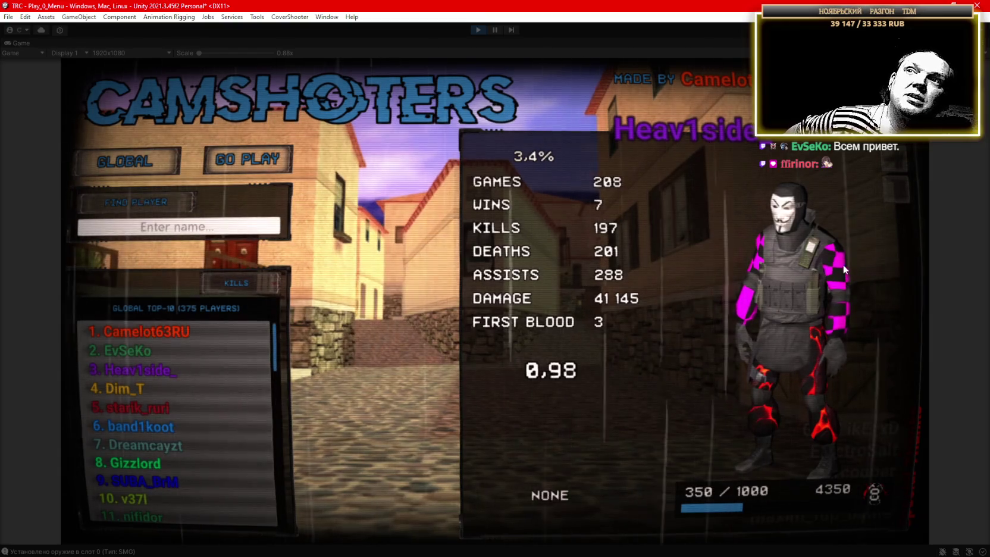
pyautogui.click(128, 350)
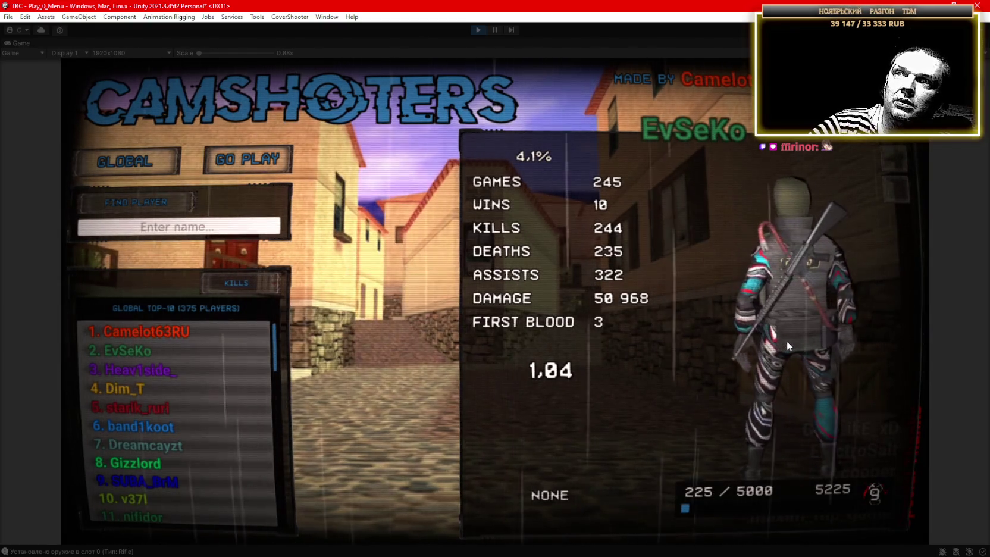
pyautogui.click(133, 369)
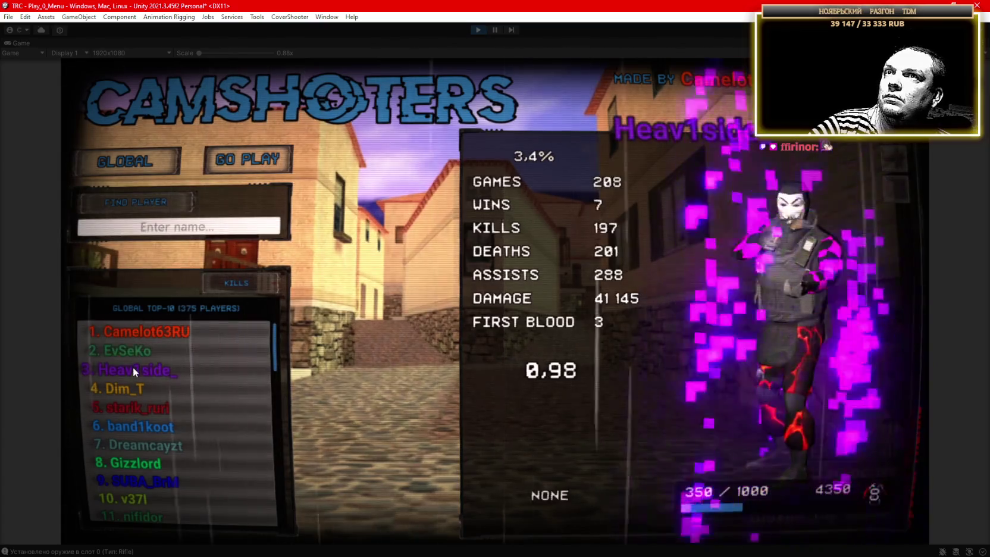
pyautogui.click(124, 393)
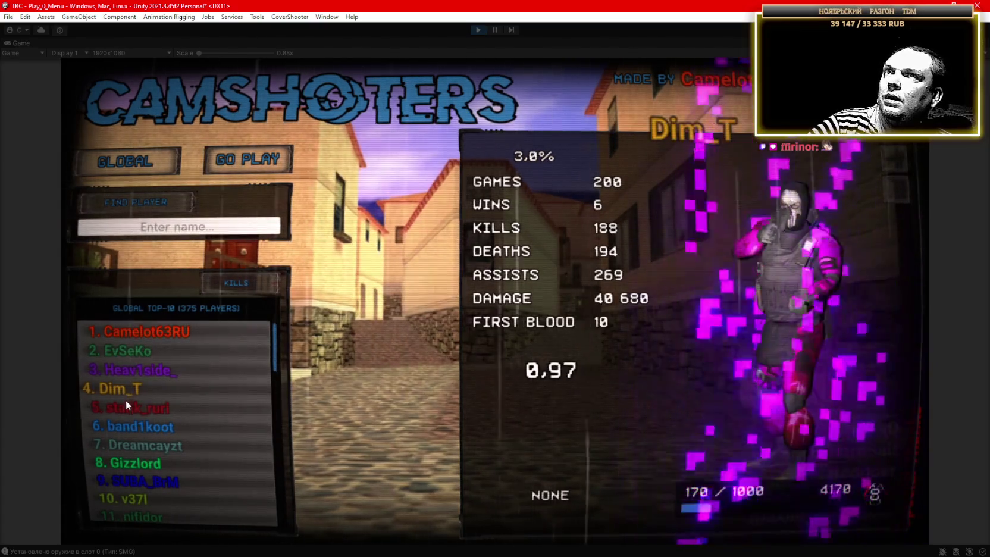
pyautogui.click(126, 406)
pyautogui.click(112, 388)
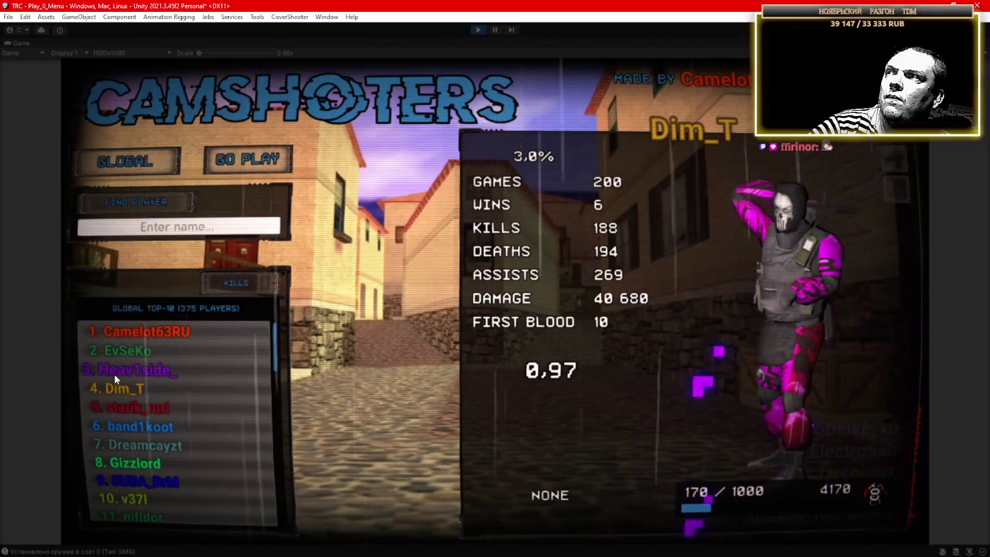
pyautogui.click(123, 365)
pyautogui.click(136, 333)
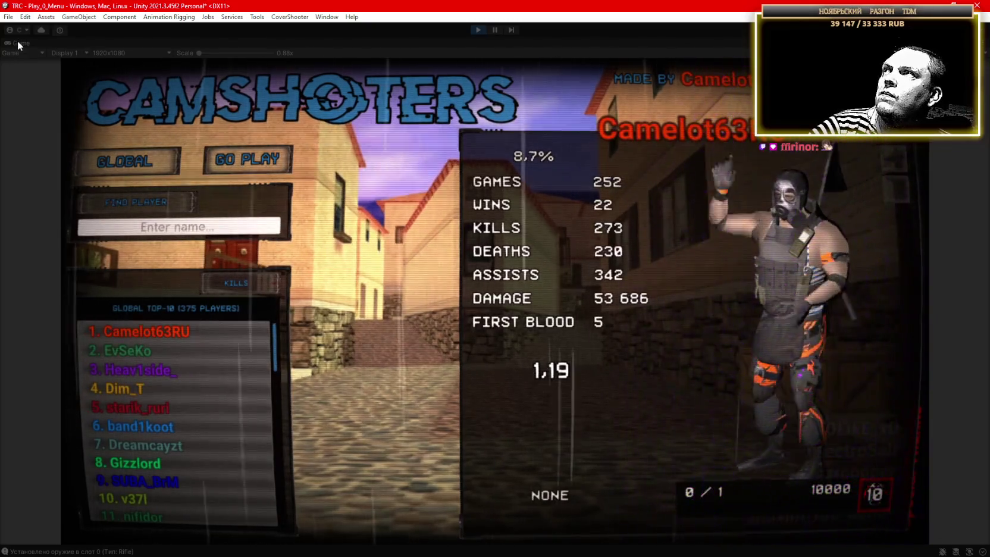
pyautogui.doubleClick(17, 41)
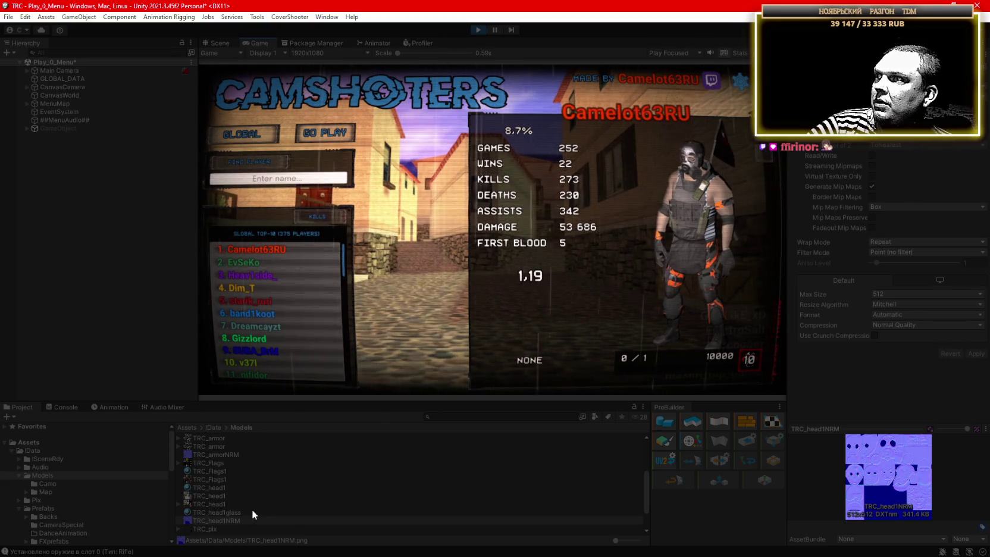
pyautogui.click(227, 487)
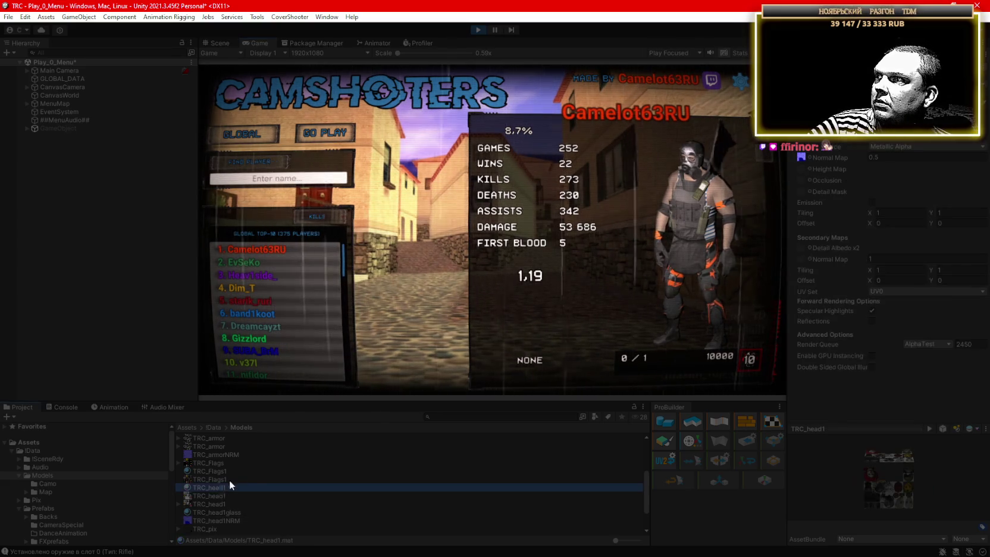
pyautogui.scroll(2, 232, 478)
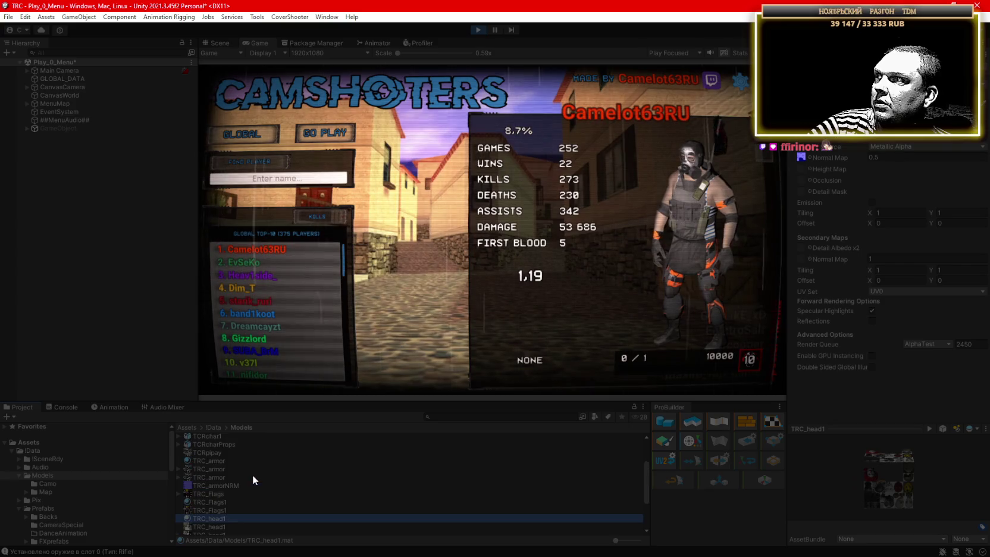
pyautogui.keyDown('ctrl'); pyautogui.click(214, 461); pyautogui.keyUp('ctrl')
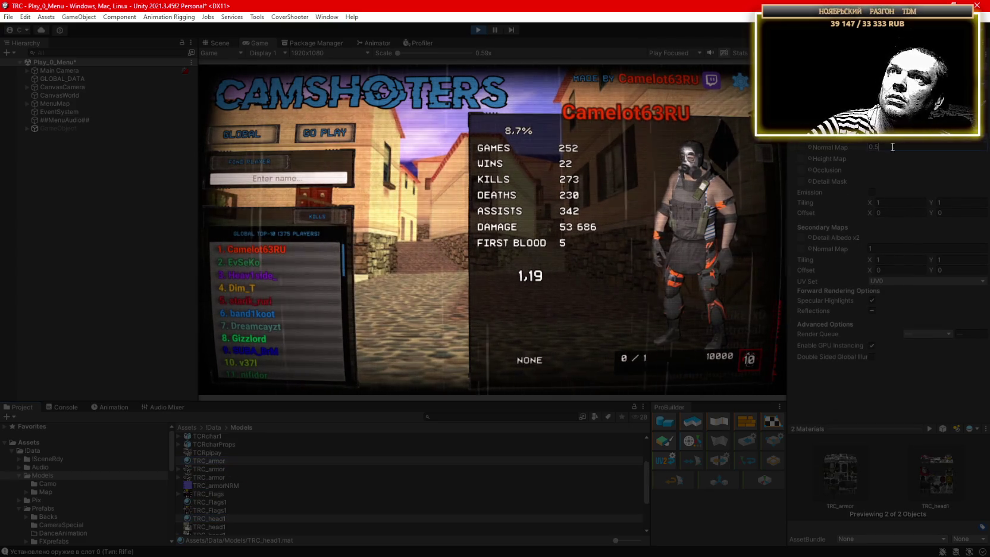
pyautogui.write('1')
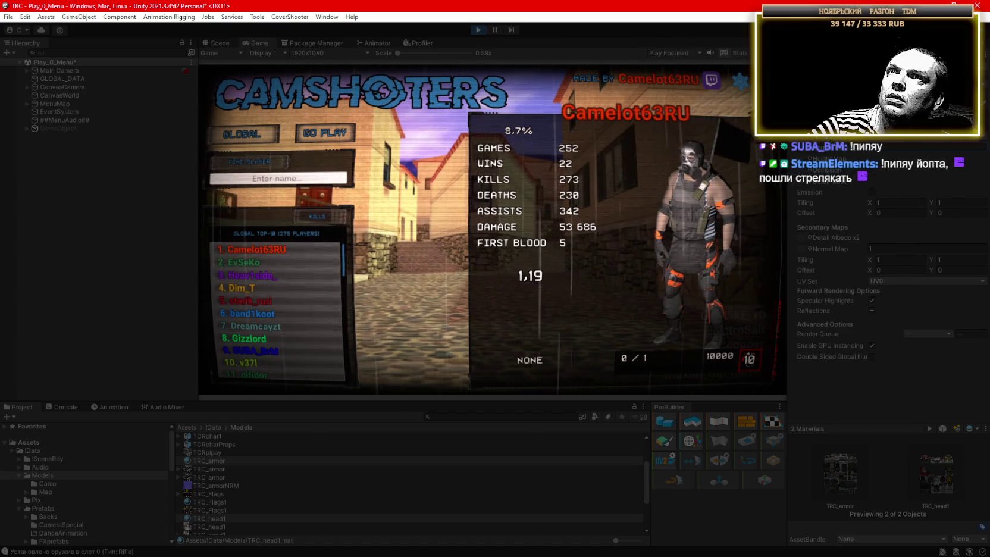
pyautogui.click(251, 246)
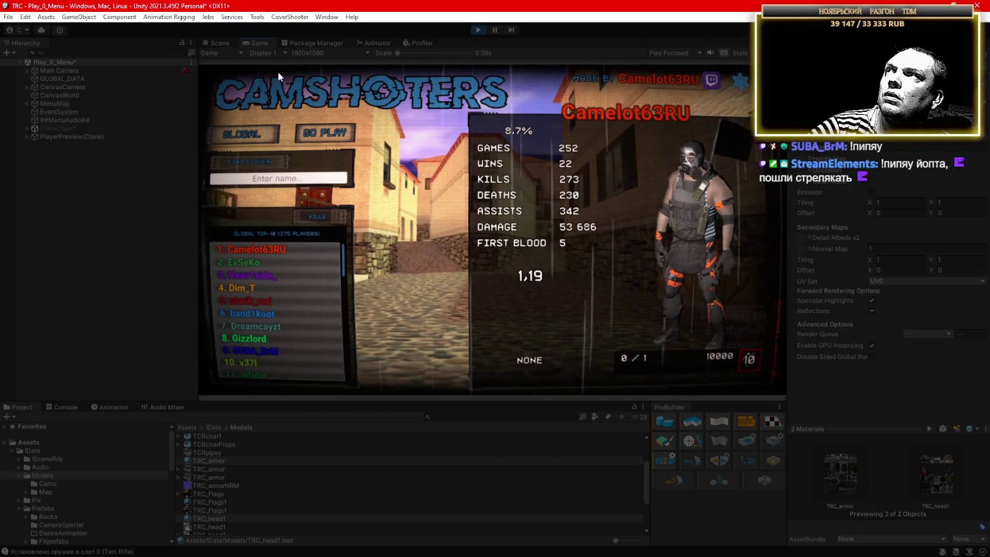
pyautogui.doubleClick(256, 42)
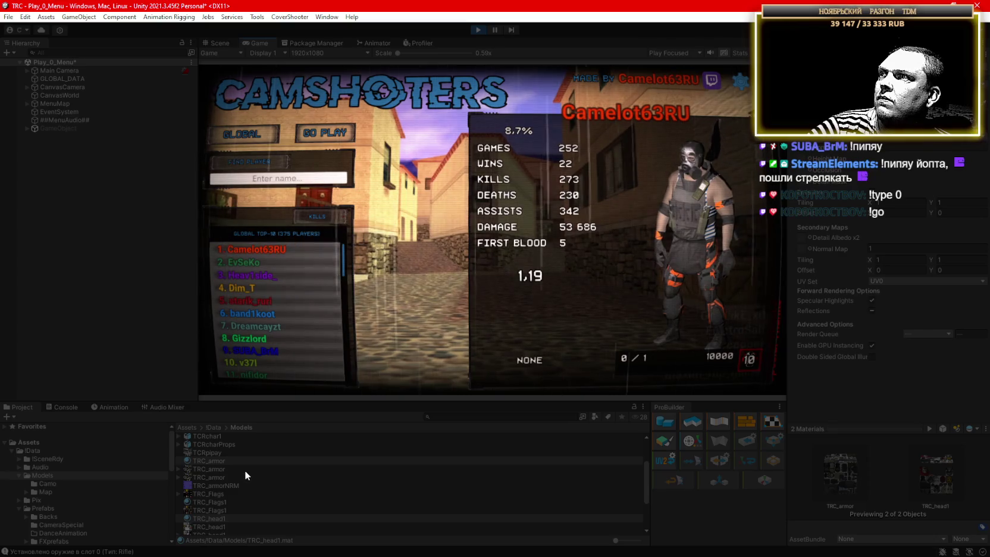
pyautogui.click(209, 461)
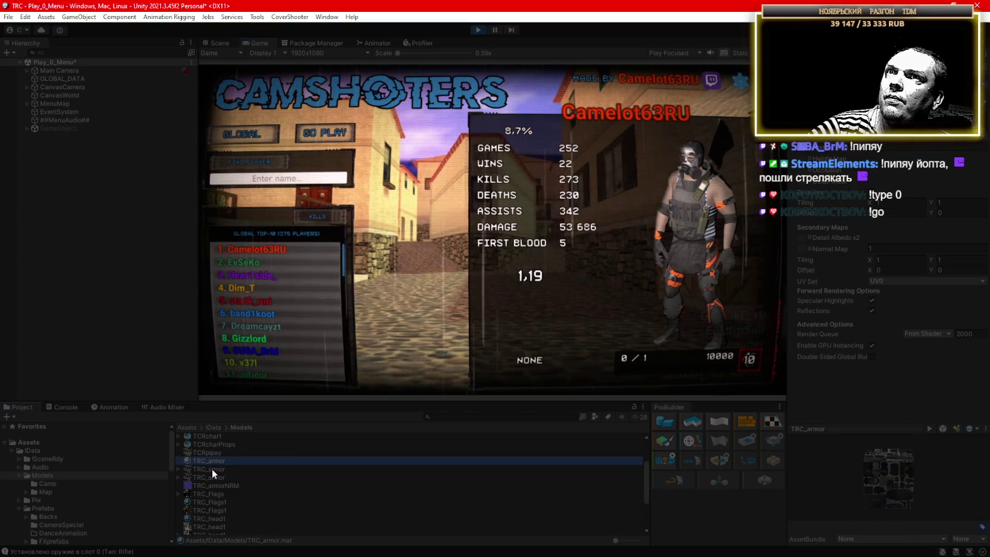
pyautogui.click(891, 162)
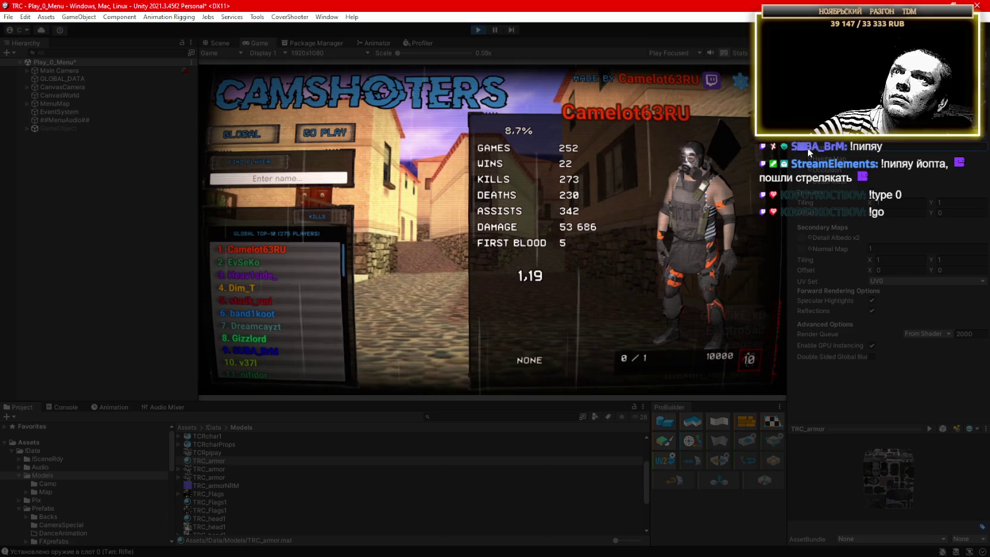
pyautogui.scroll(-2, 226, 514)
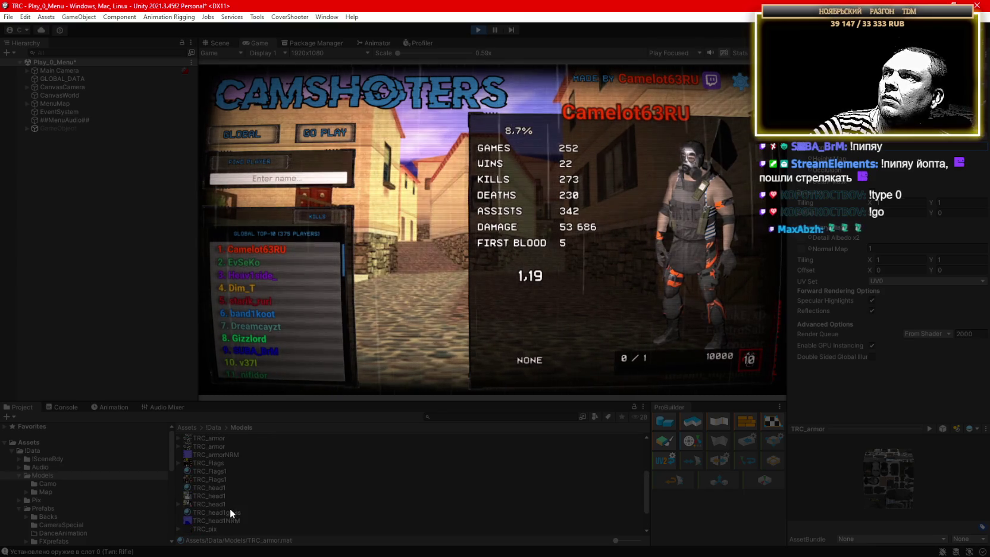
pyautogui.click(226, 488)
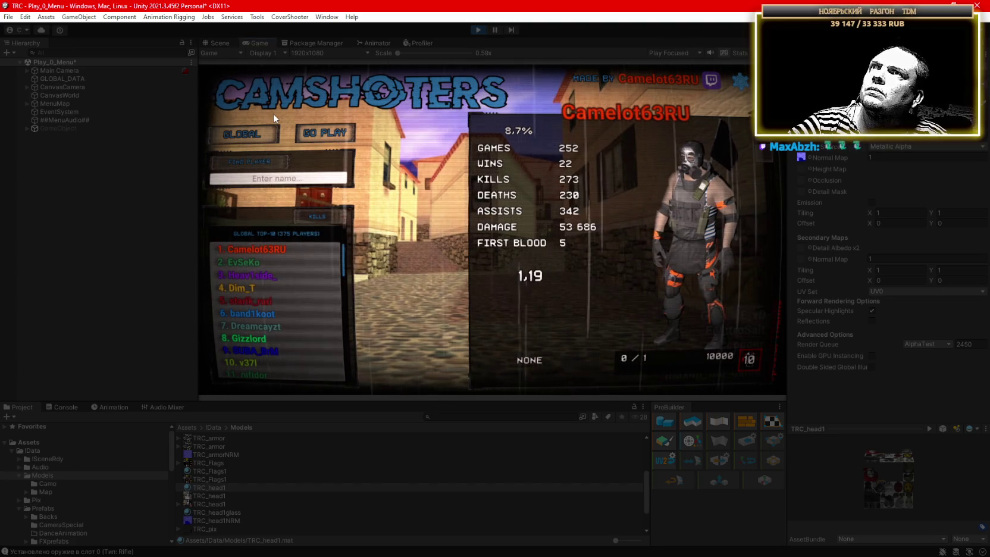
pyautogui.click(474, 31)
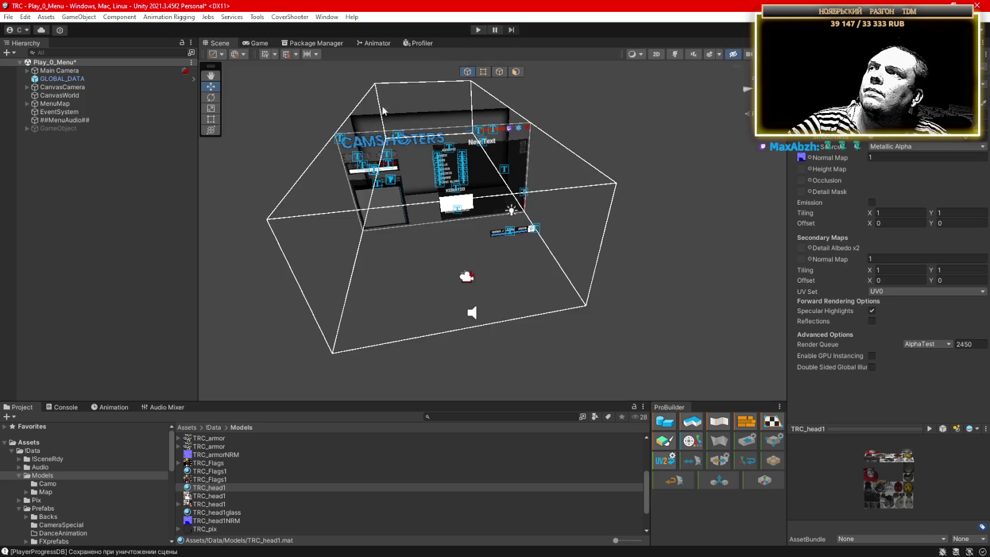
pyautogui.scroll(-2, 75, 511)
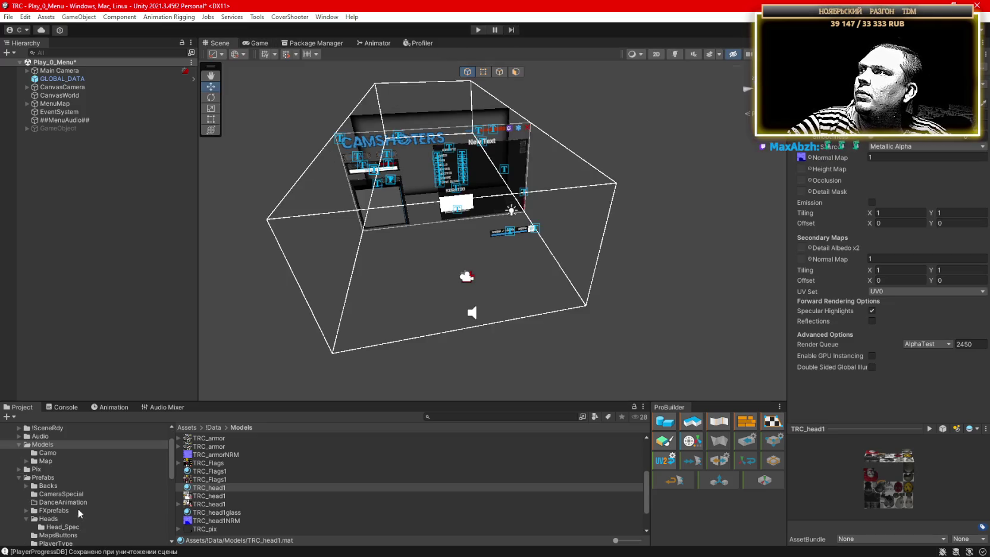
pyautogui.click(46, 517)
pyautogui.scroll(-2, 69, 529)
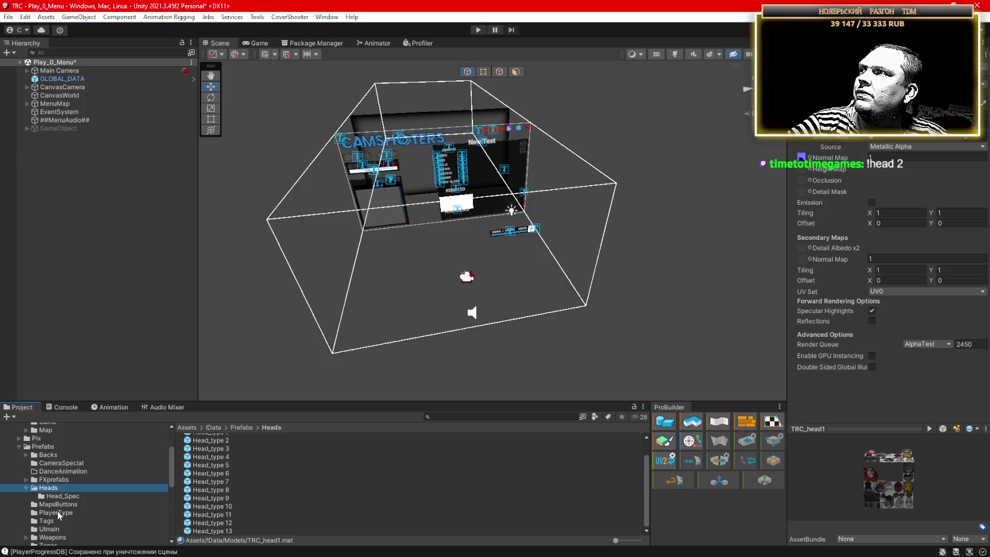
pyautogui.click(57, 512)
pyautogui.click(223, 441)
pyautogui.click(223, 454)
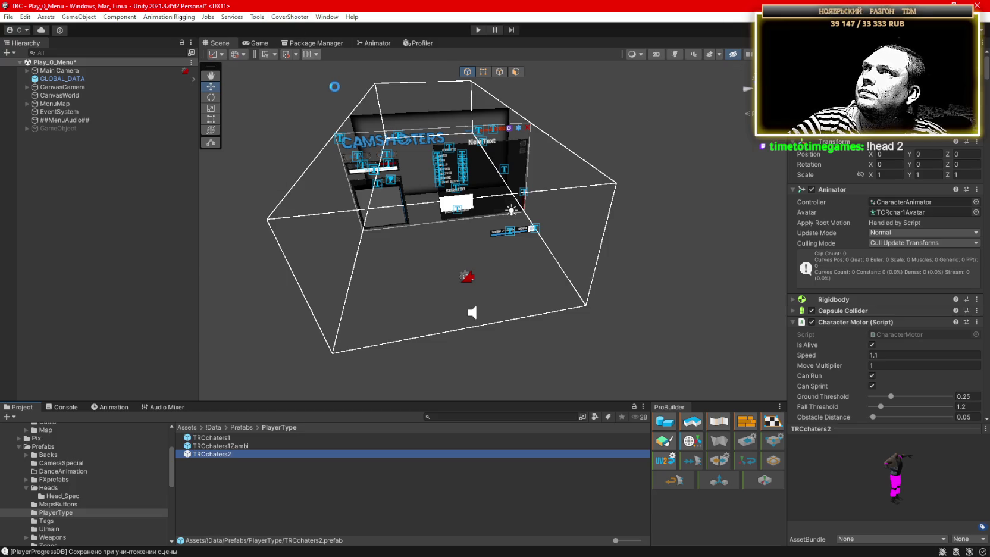
pyautogui.scroll(5, 76, 493)
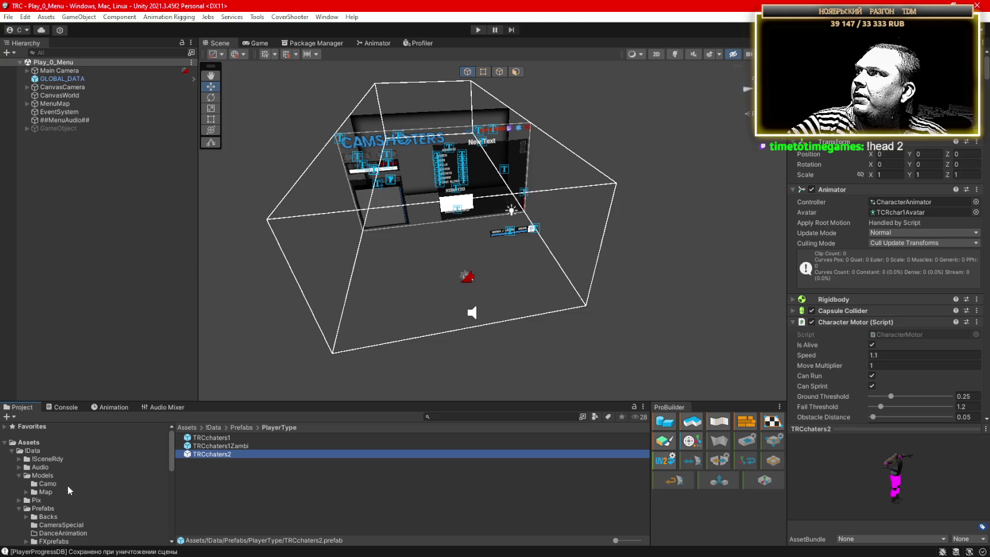
pyautogui.click(44, 516)
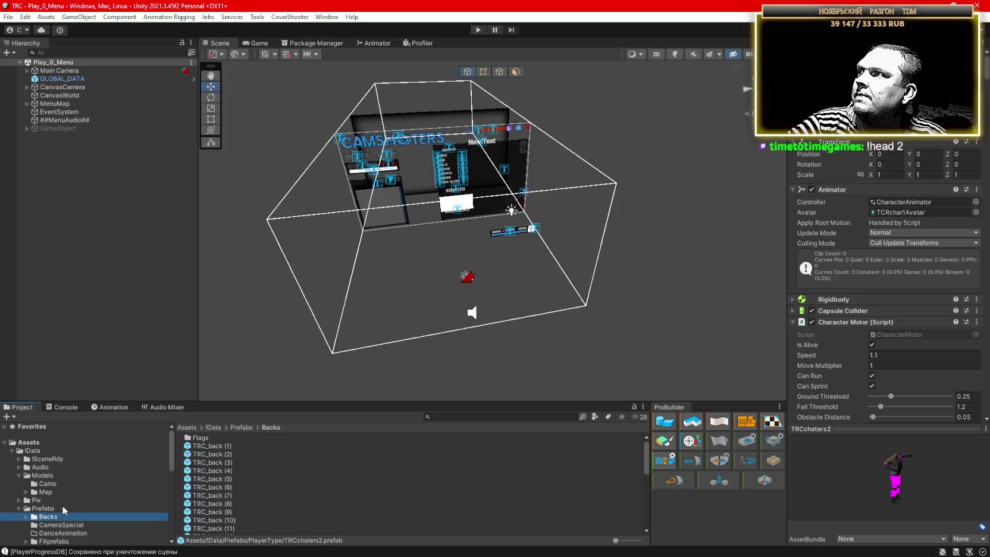
pyautogui.click(65, 509)
pyautogui.scroll(-3, 250, 481)
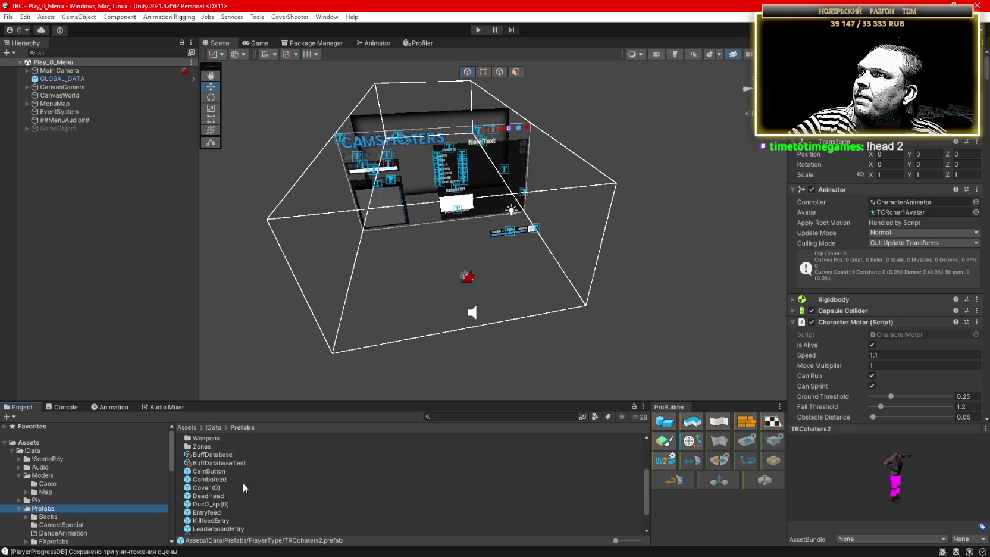
pyautogui.click(209, 471)
pyautogui.click(214, 479)
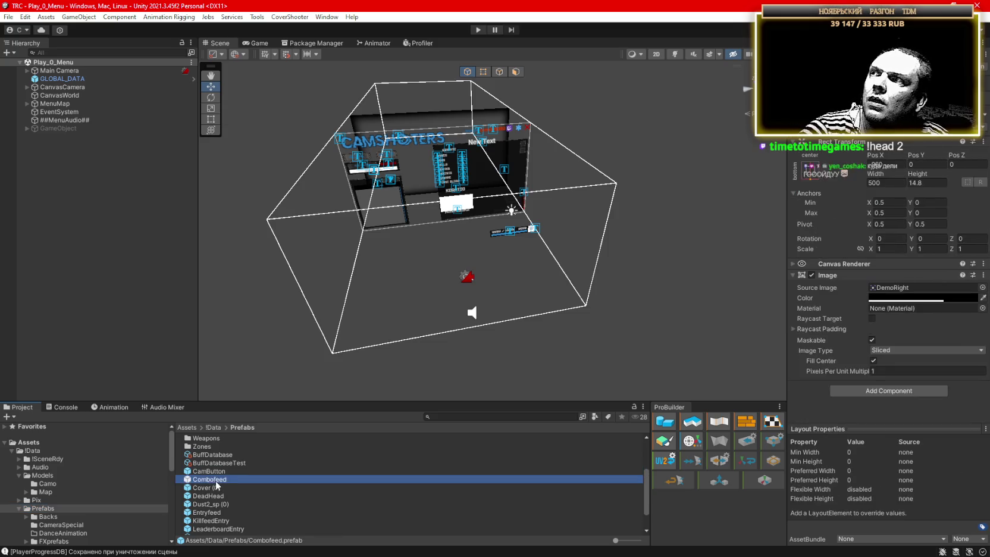
pyautogui.click(210, 487)
pyautogui.click(209, 495)
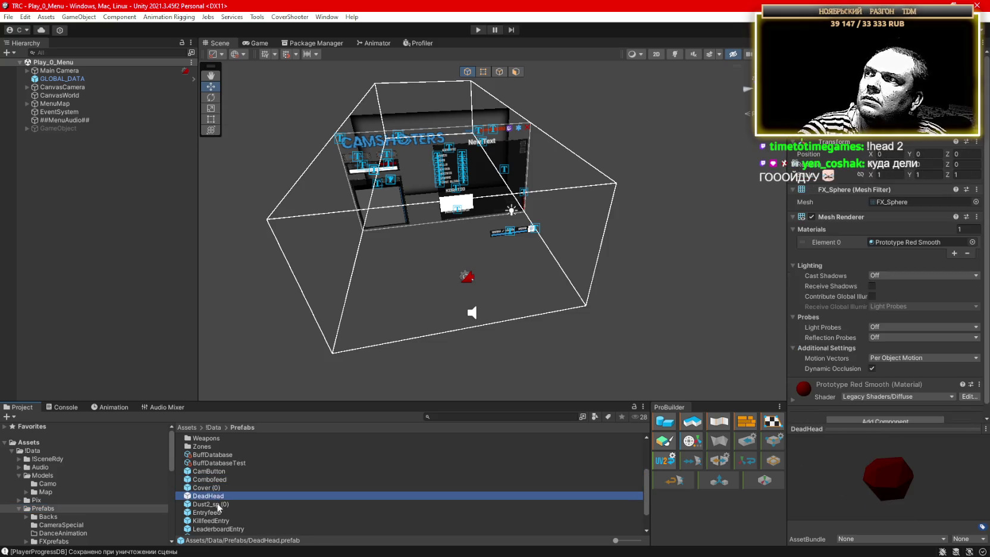
pyautogui.scroll(-2, 222, 505)
pyautogui.click(213, 489)
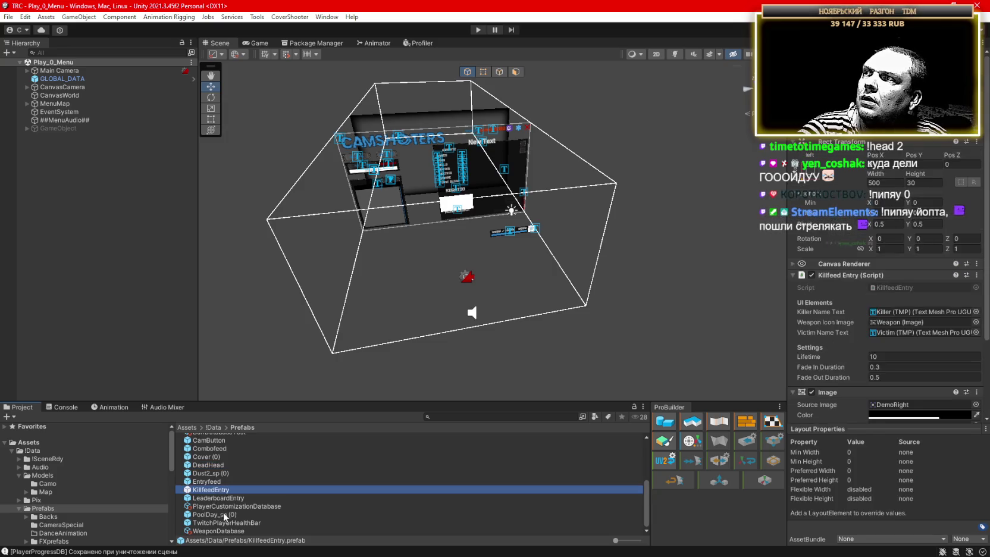
pyautogui.click(219, 514)
pyautogui.scroll(5, 228, 512)
pyautogui.scroll(-3, 69, 514)
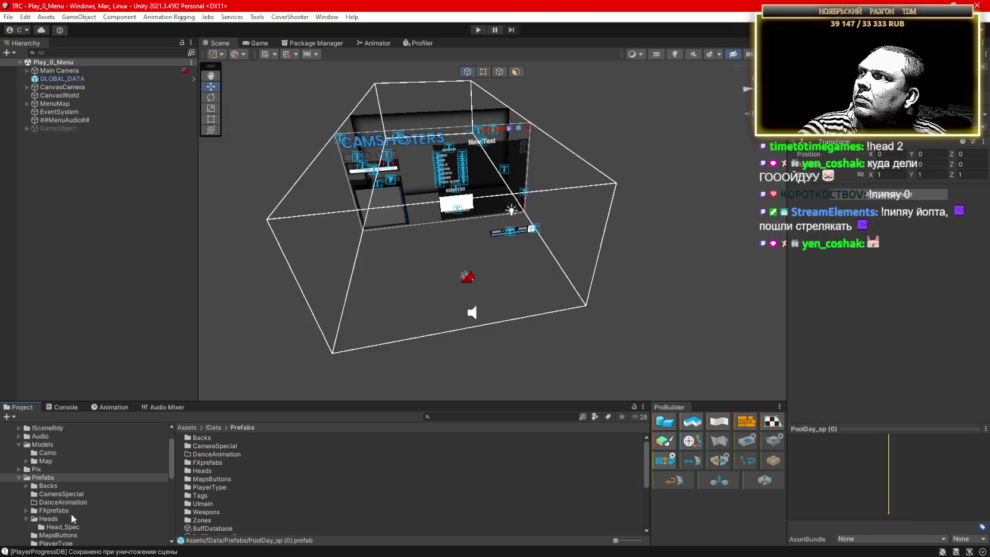
pyautogui.click(26, 487)
pyautogui.scroll(-2, 73, 507)
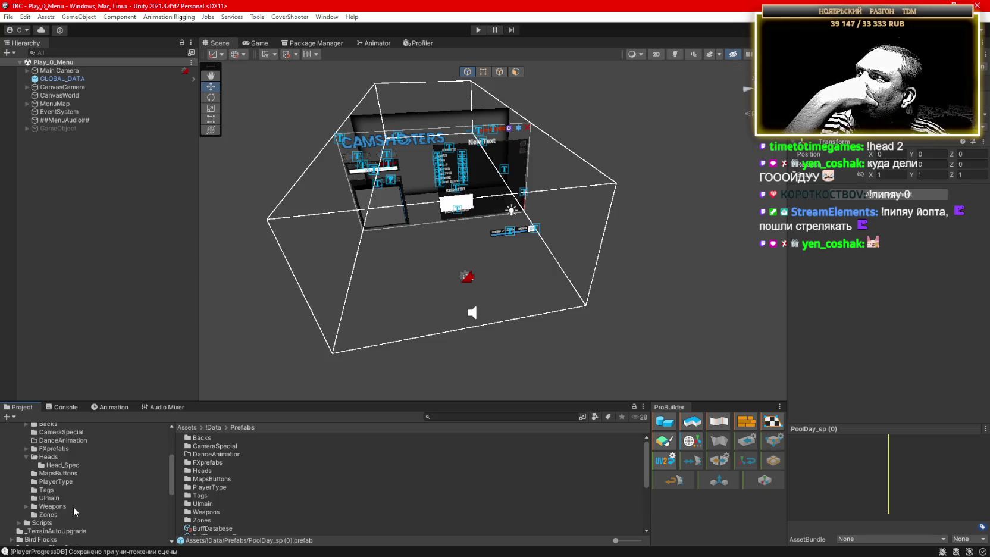
pyautogui.click(49, 498)
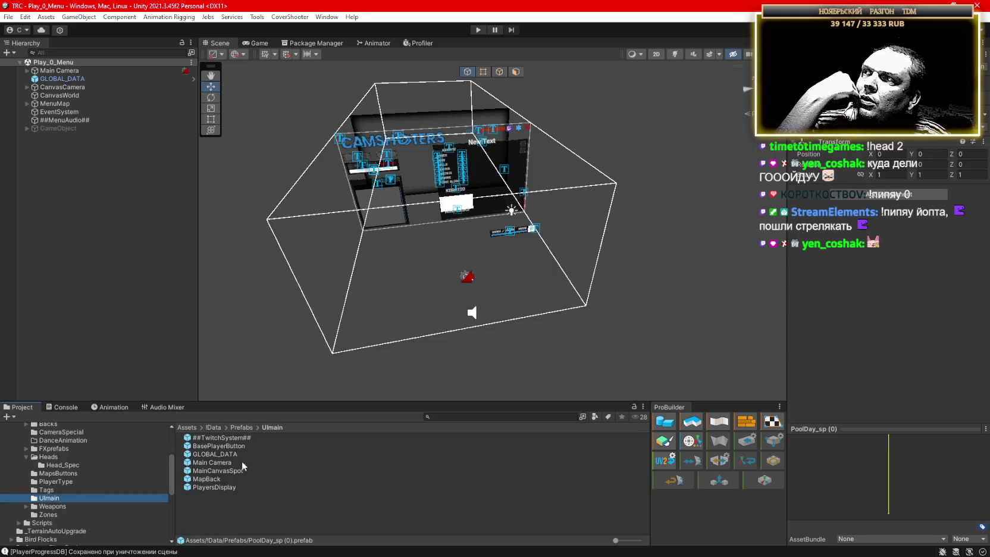
pyautogui.click(229, 441)
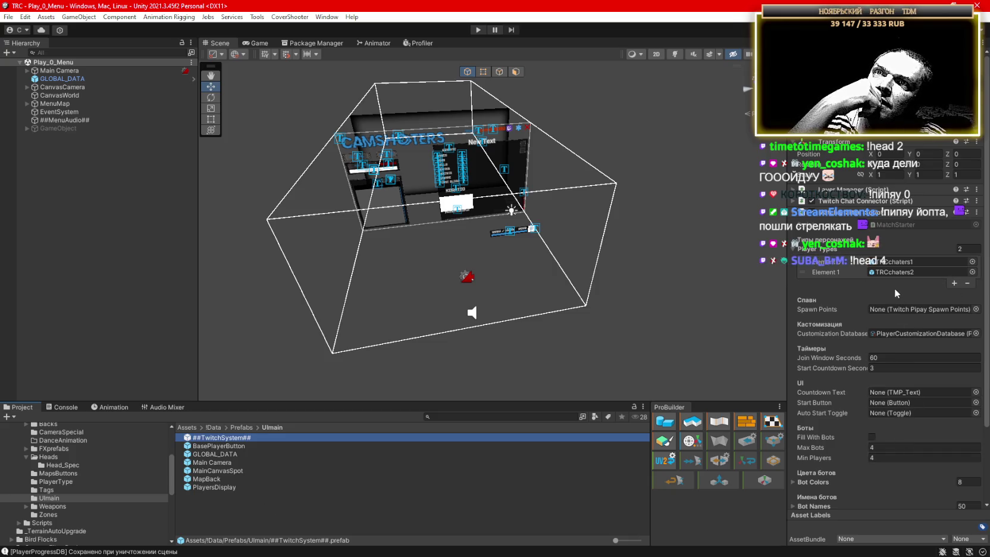
pyautogui.scroll(-2, 854, 409)
pyautogui.scroll(-4, 854, 404)
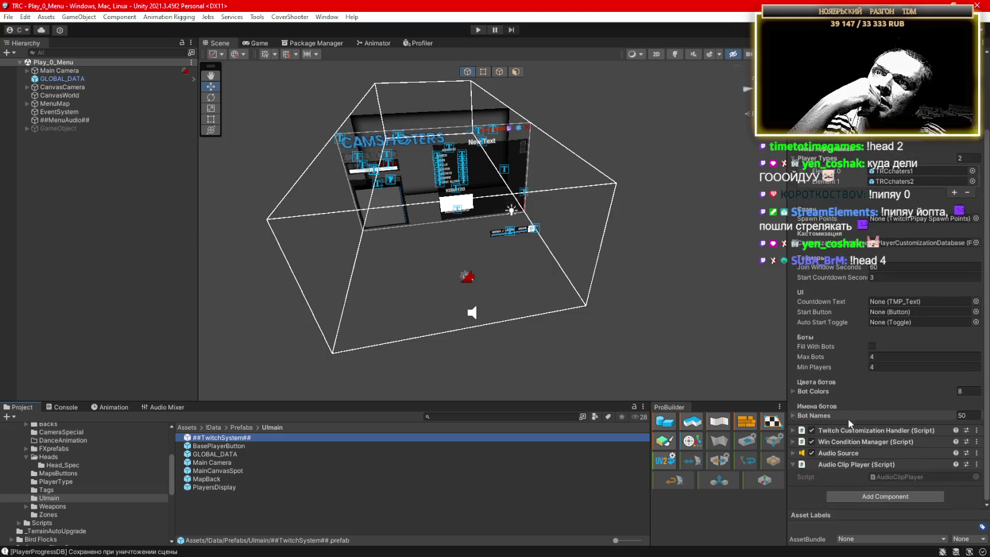
pyautogui.click(223, 454)
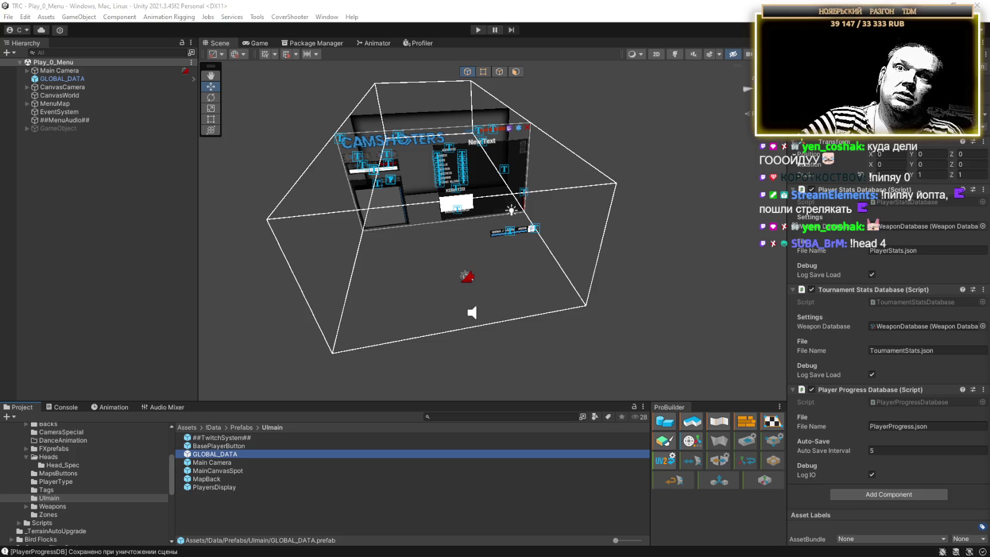
pyautogui.click(360, 9)
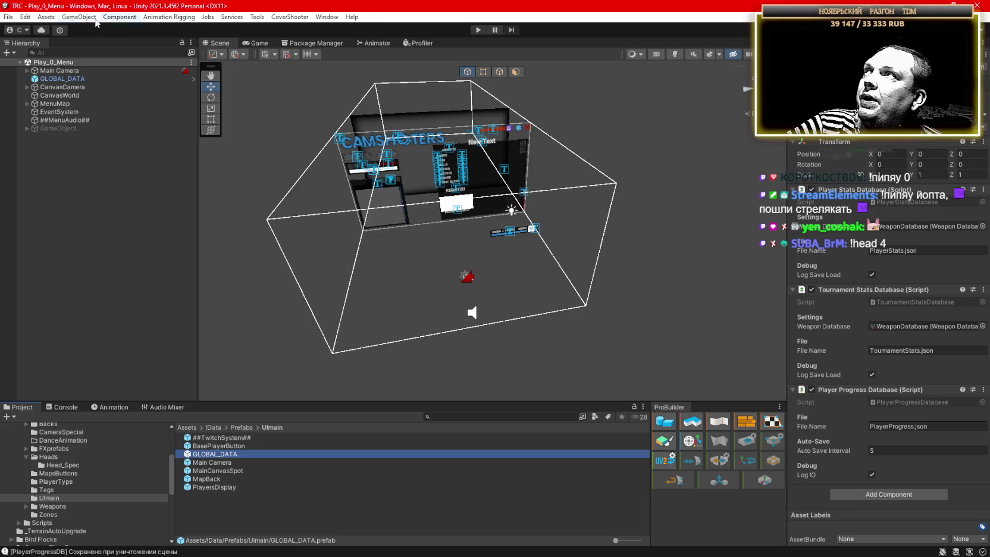
pyautogui.click(7, 18)
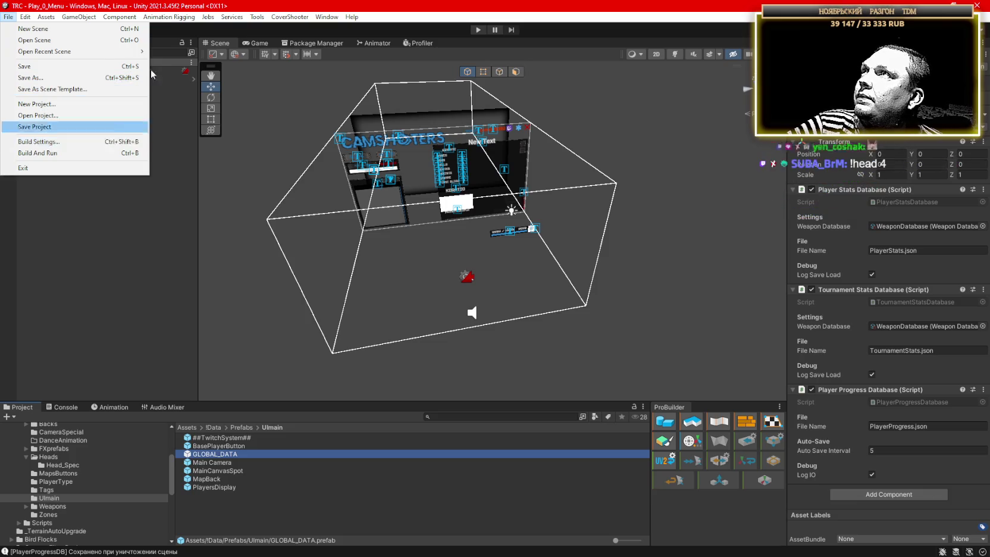
pyautogui.click(35, 127)
pyautogui.click(479, 31)
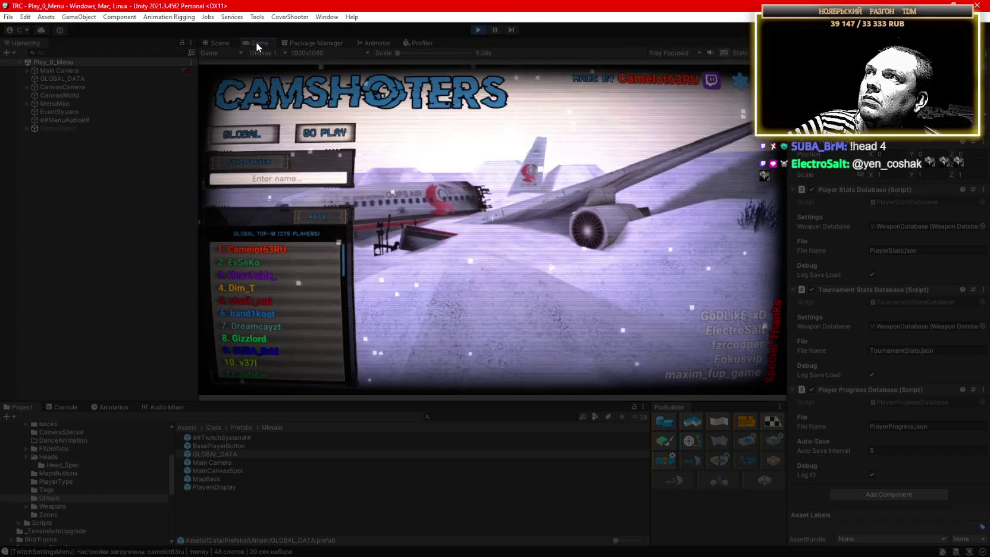
pyautogui.doubleClick(256, 43)
pyautogui.scroll(-3, 772, 371)
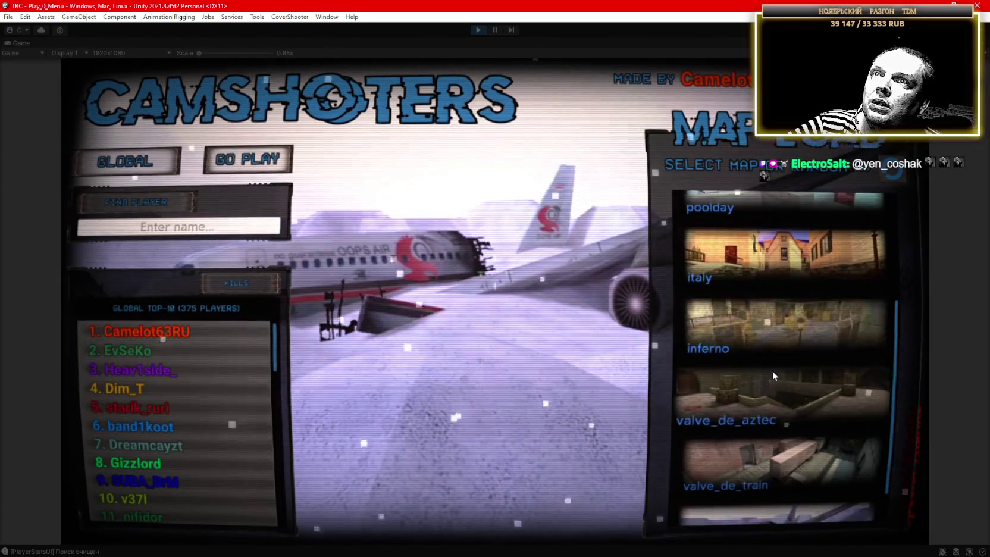
pyautogui.scroll(3, 791, 411)
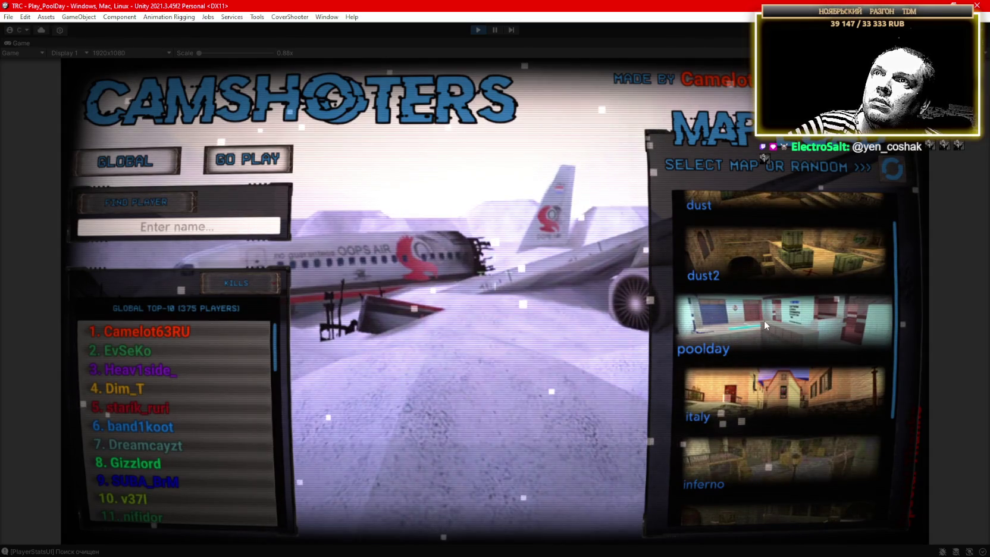
pyautogui.click(764, 320)
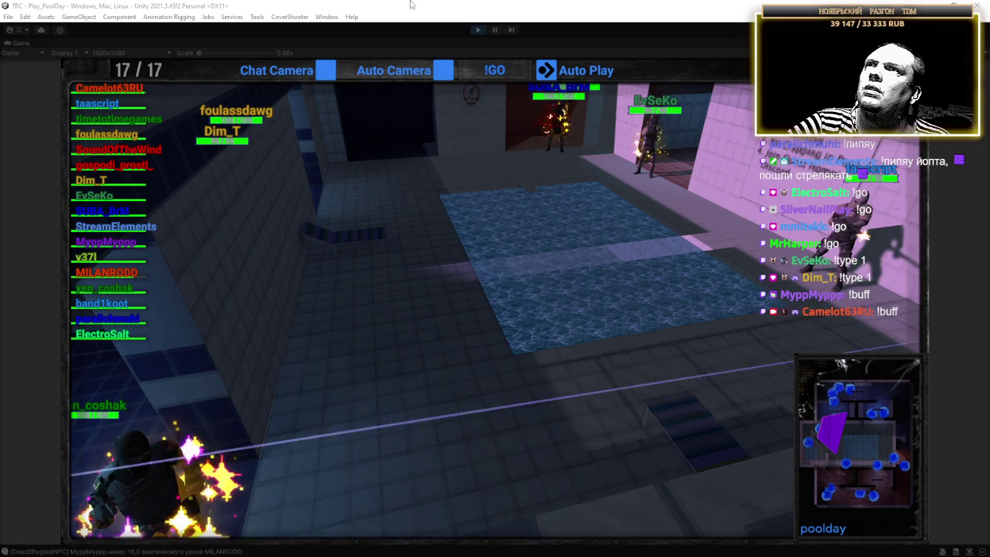
pyautogui.click(584, 227)
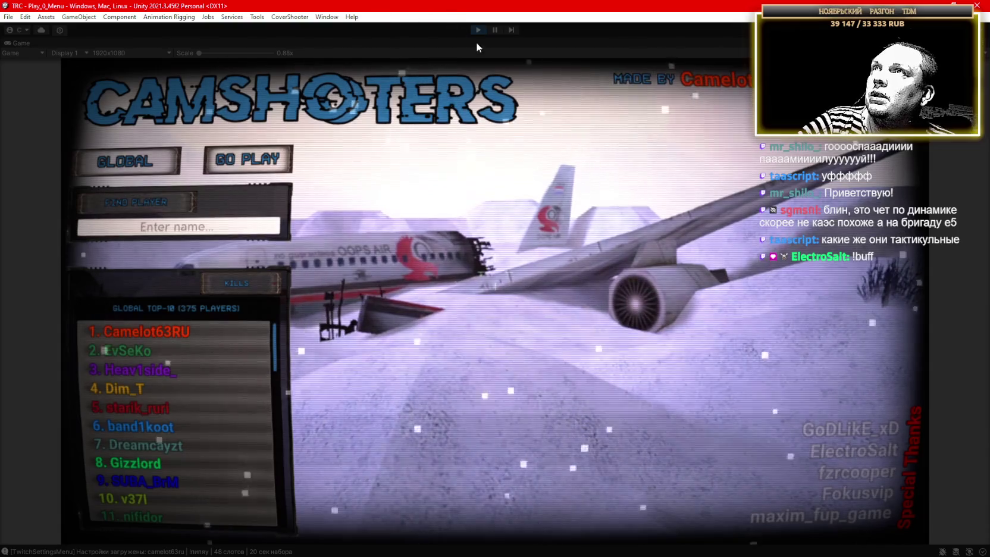
pyautogui.click(476, 30)
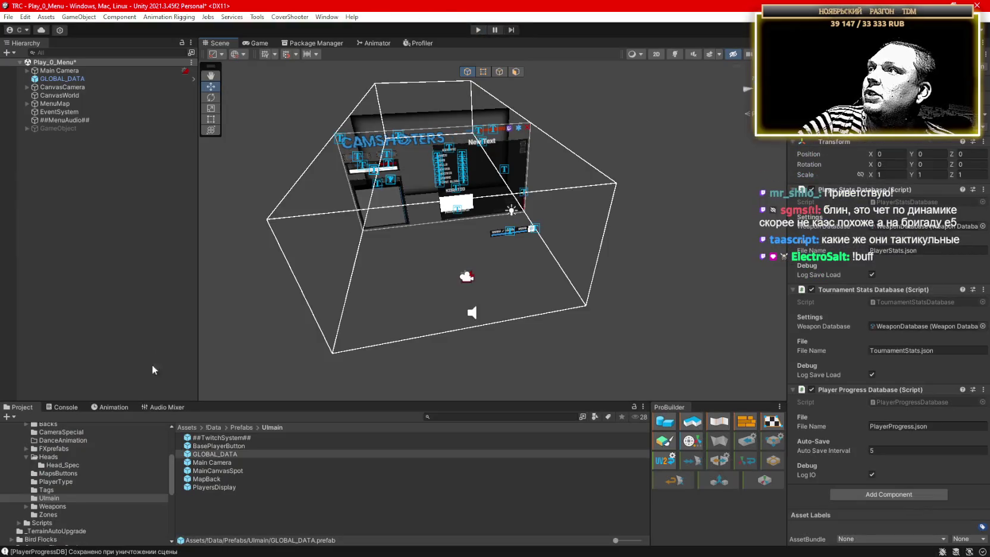
pyautogui.click(64, 408)
pyautogui.click(10, 417)
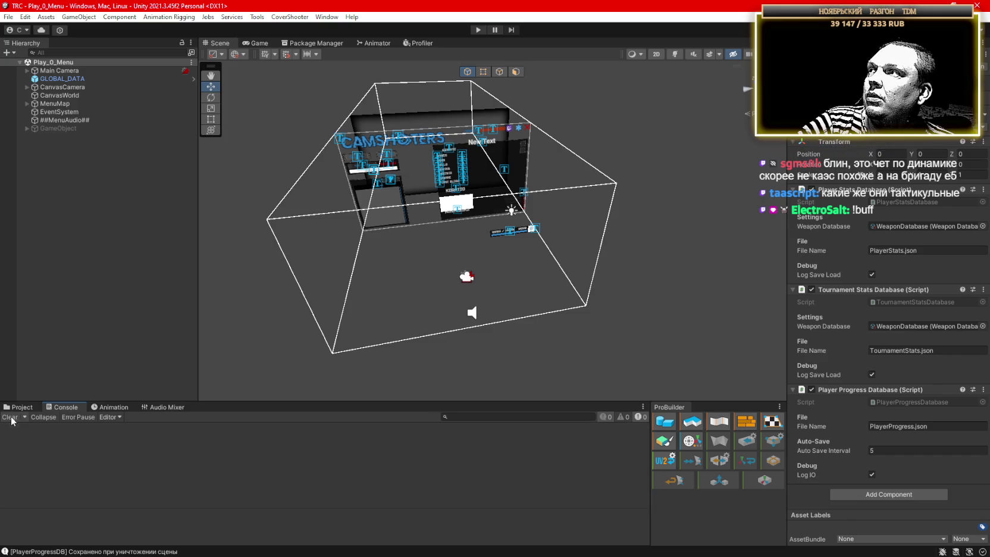
pyautogui.click(8, 17)
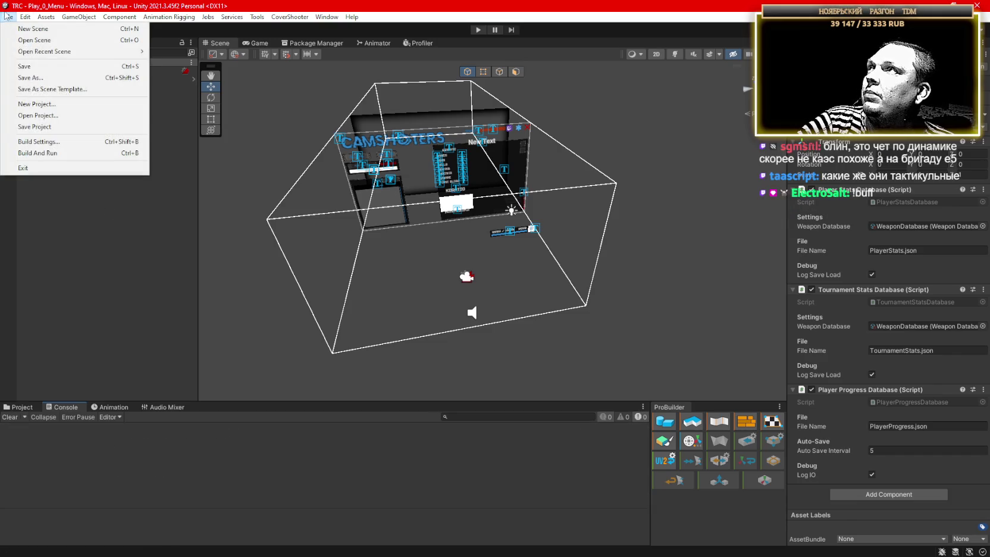
pyautogui.click(54, 141)
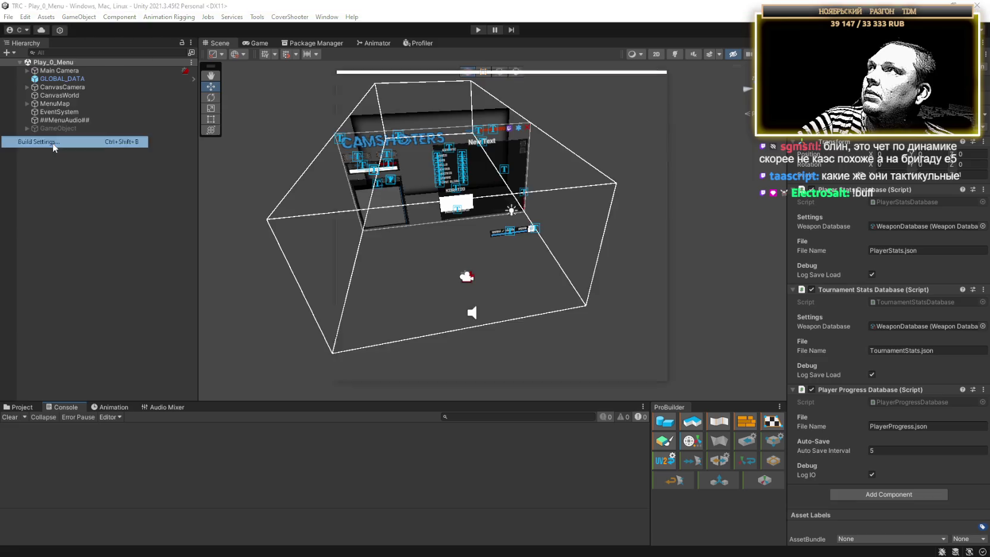
pyautogui.scroll(-2, 526, 121)
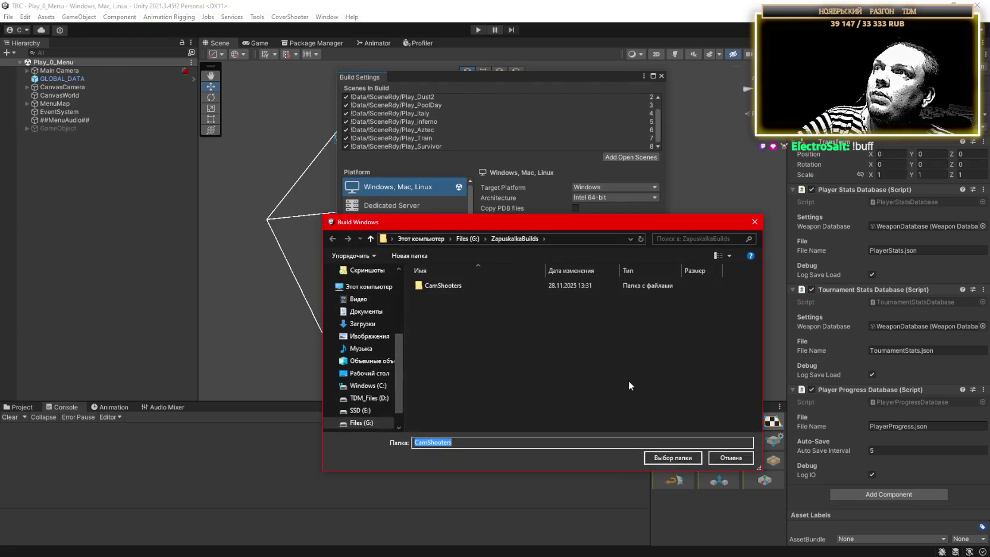
pyautogui.moveTo(446, 286)
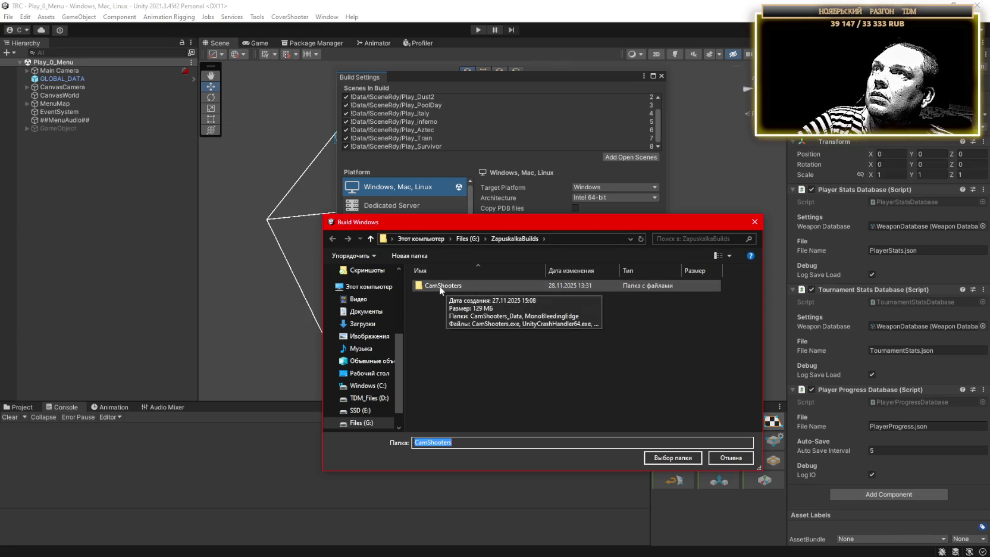
pyautogui.click(439, 286)
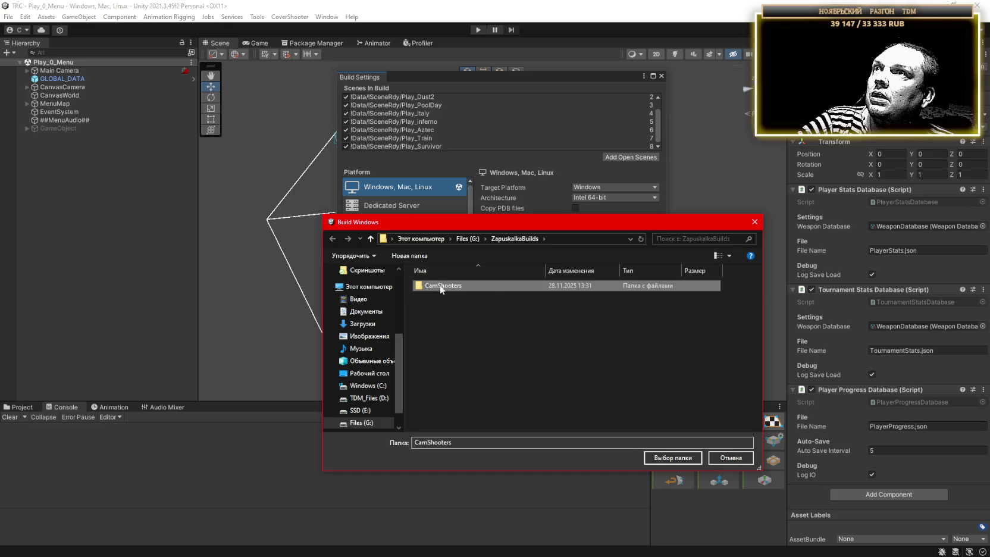
pyautogui.click(669, 459)
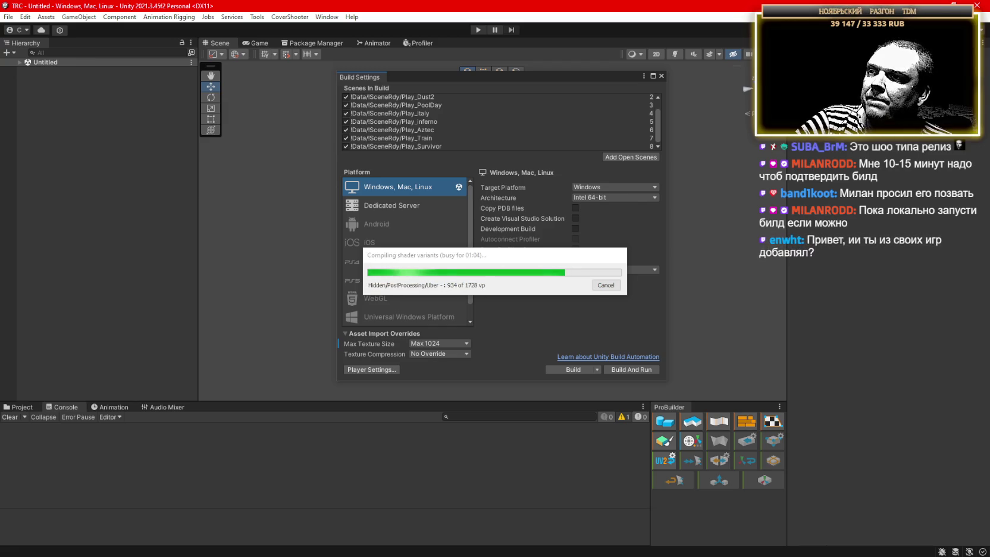
pyautogui.moveTo(538, 238)
pyautogui.mouseDown()
pyautogui.moveTo(535, 191)
pyautogui.moveTo(478, 72)
pyautogui.mouseUp()
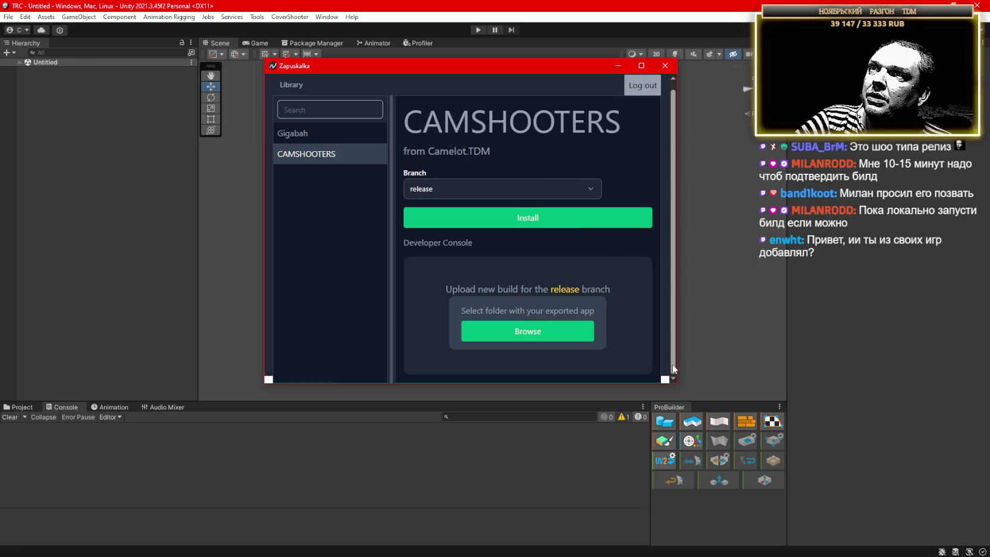
pyautogui.moveTo(677, 385); pyautogui.dragTo(800, 459)
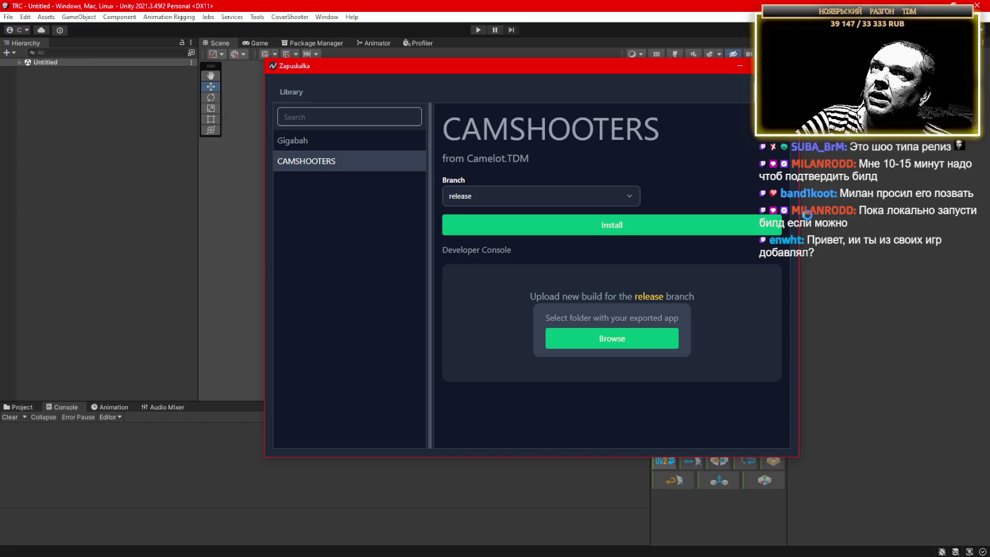
pyautogui.moveTo(800, 207)
pyautogui.mouseDown()
pyautogui.moveTo(901, 205)
pyautogui.moveTo(584, 200)
pyautogui.moveTo(976, 219)
pyautogui.moveTo(608, 210)
pyautogui.mouseUp()
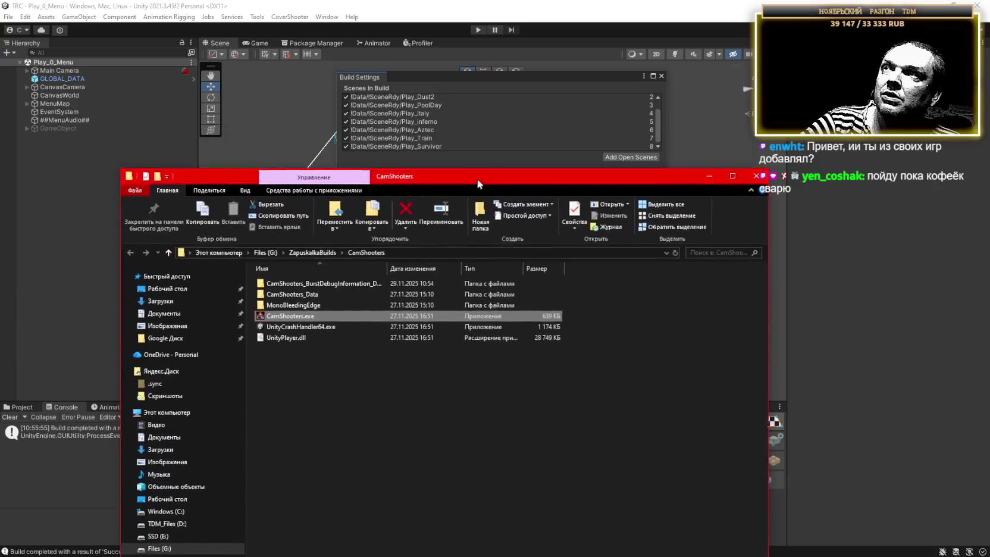
pyautogui.moveTo(477, 178); pyautogui.dragTo(490, 98)
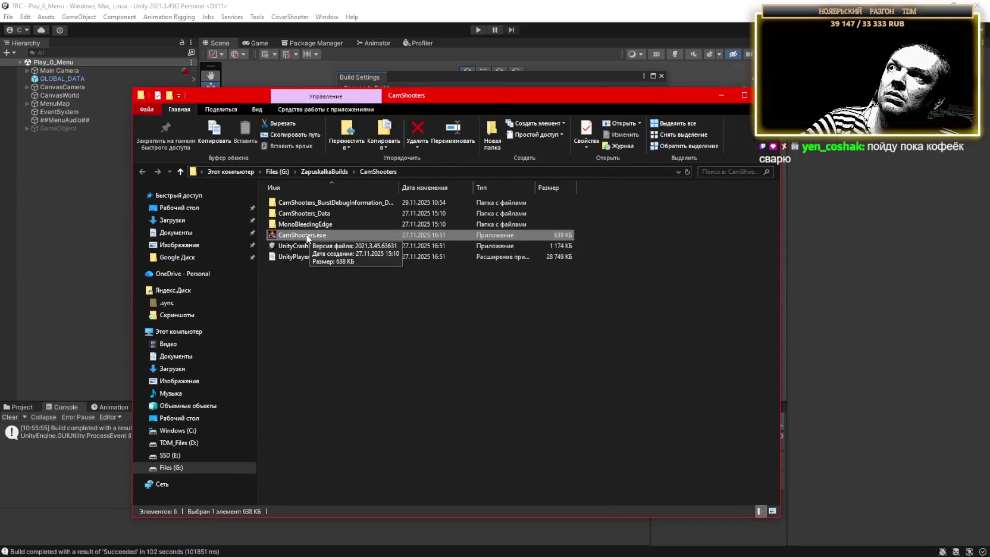
pyautogui.click(316, 203)
pyautogui.press('Delete')
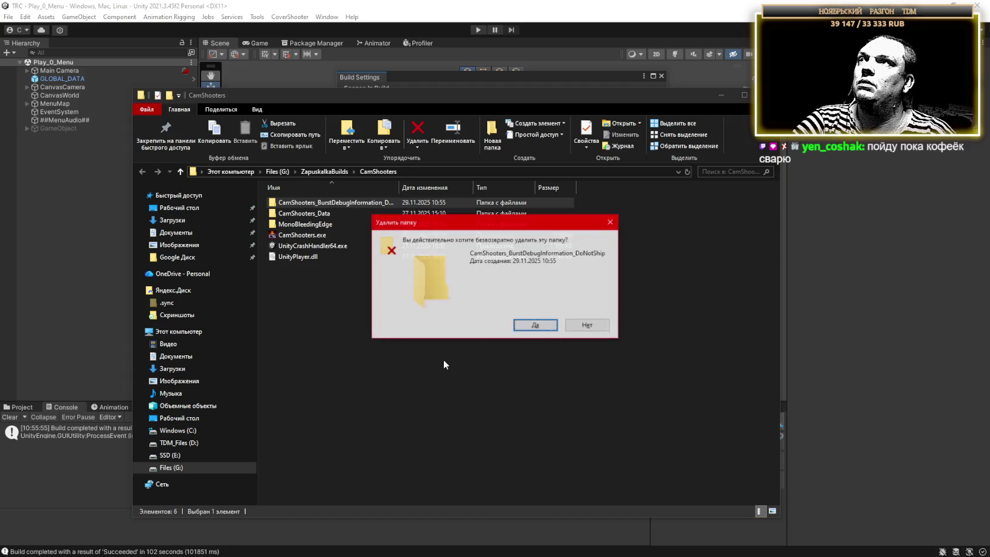
pyautogui.click(516, 319)
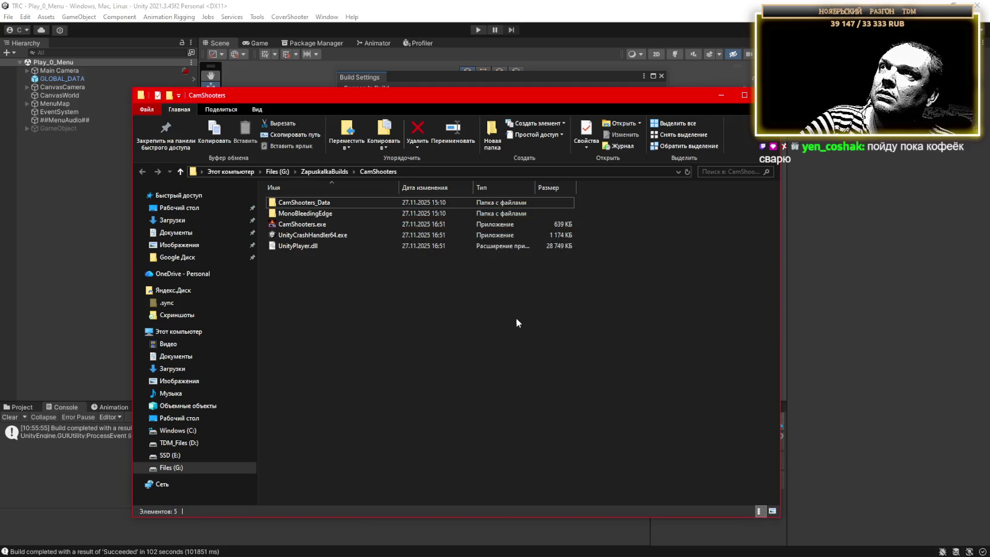
pyautogui.click(301, 225)
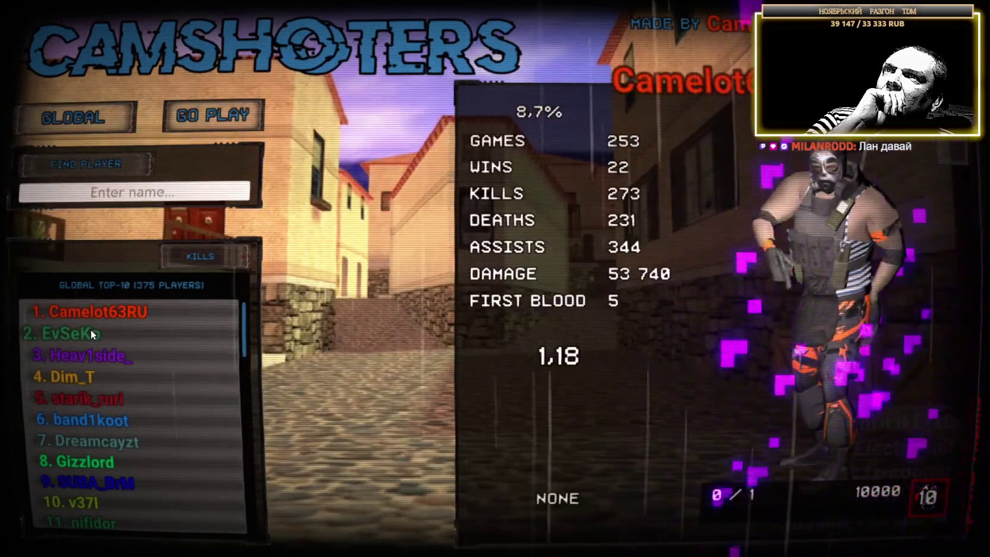
pyautogui.click(91, 330)
pyautogui.click(92, 353)
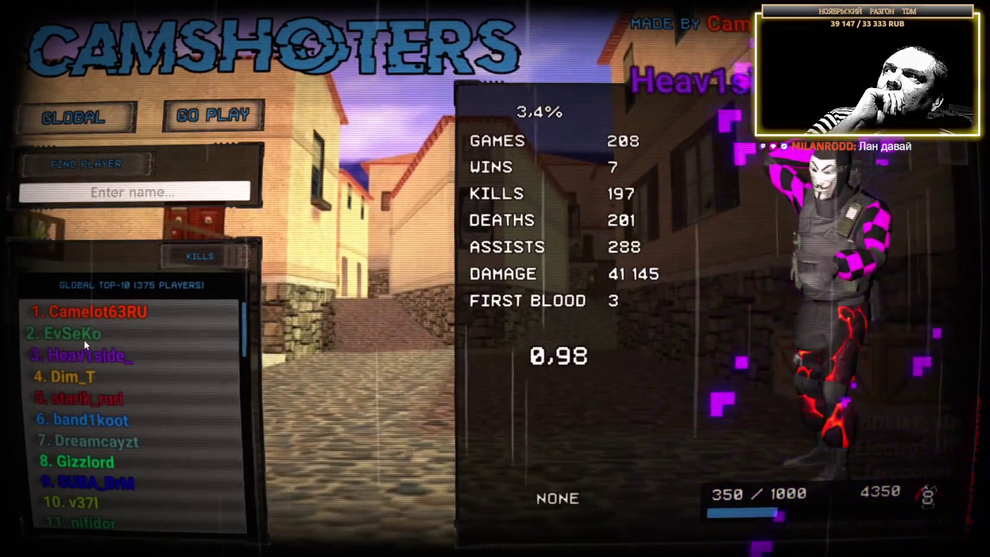
pyautogui.click(85, 338)
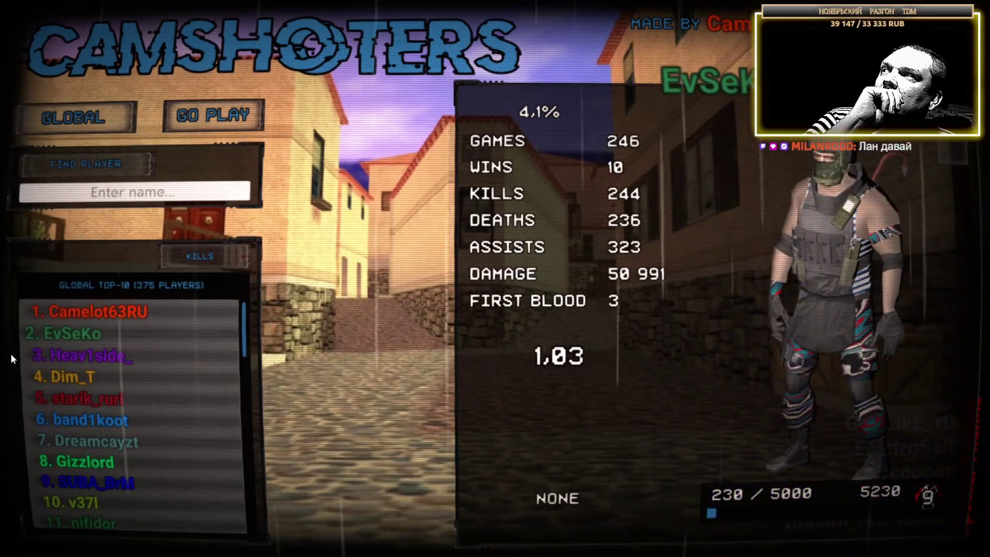
pyautogui.click(81, 354)
pyautogui.click(74, 376)
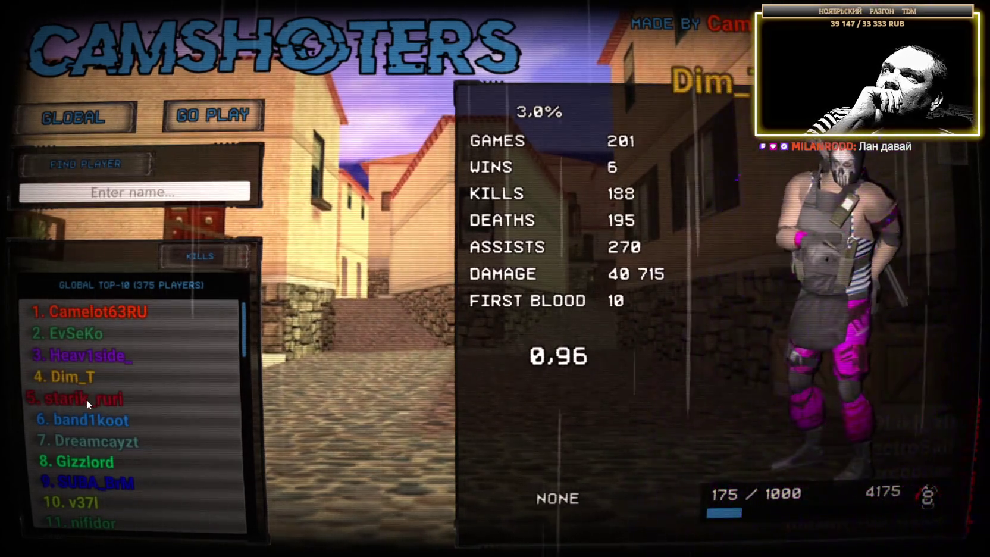
pyautogui.click(86, 399)
pyautogui.click(81, 419)
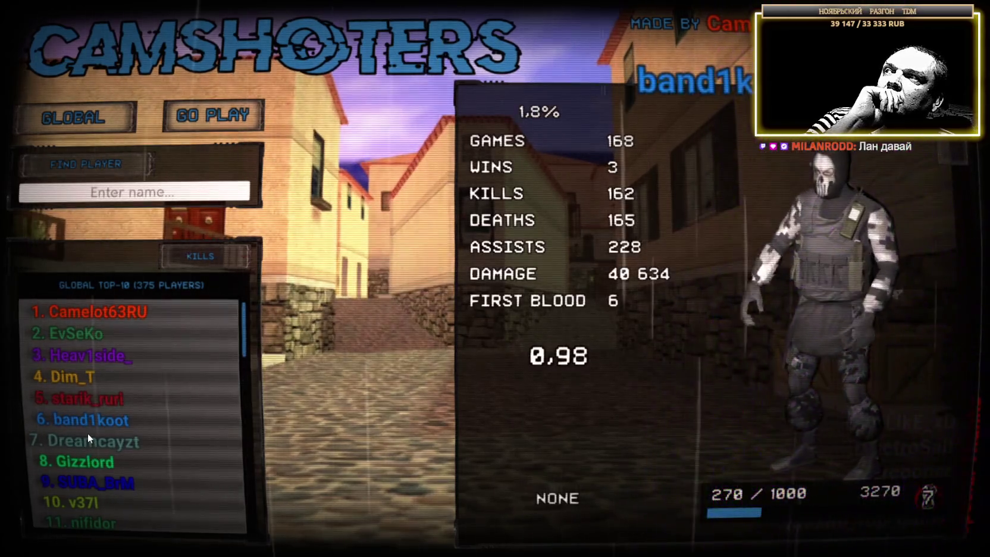
pyautogui.click(87, 442)
pyautogui.click(87, 462)
pyautogui.click(89, 484)
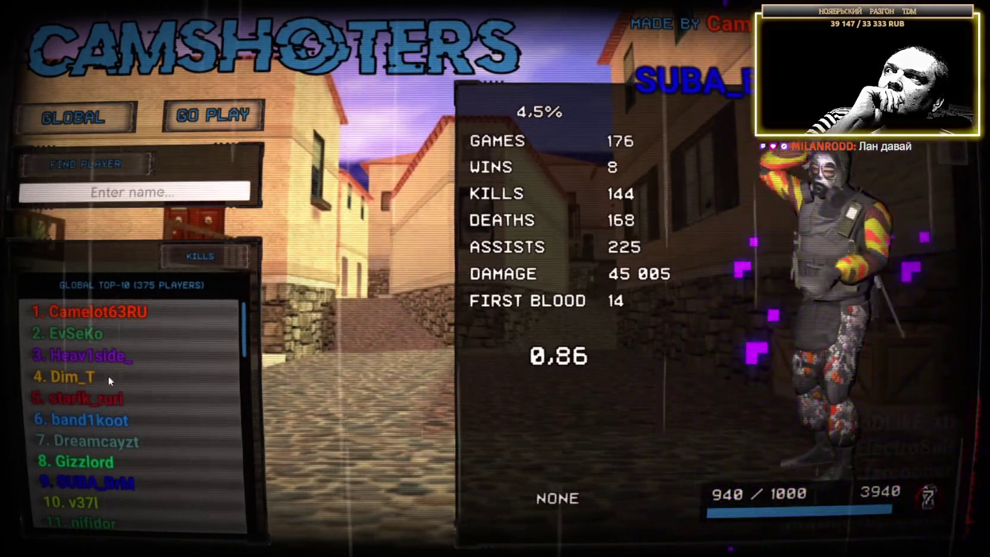
pyautogui.click(97, 307)
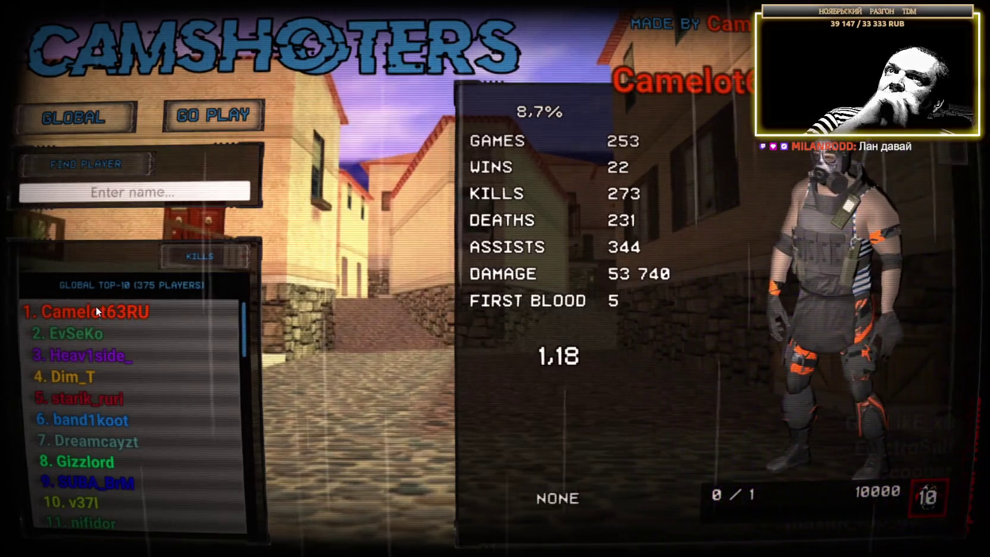
pyautogui.click(85, 333)
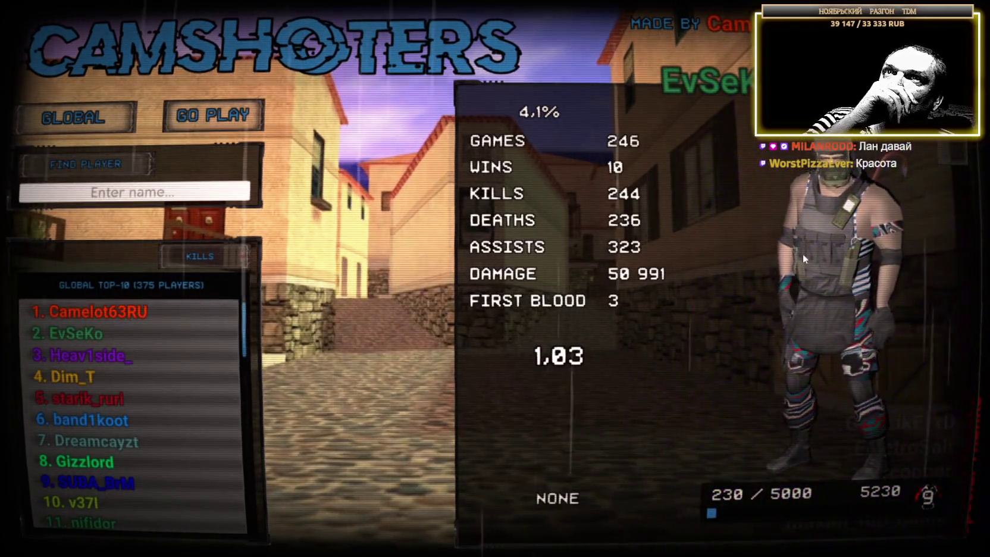
pyautogui.moveTo(804, 275); pyautogui.dragTo(779, 266)
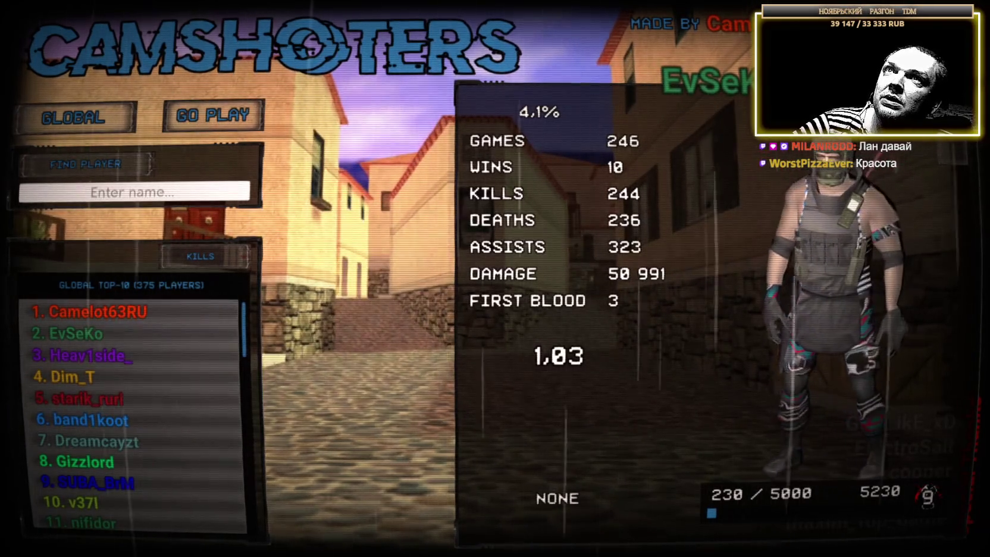
pyautogui.hotkey('alt', 'F4')
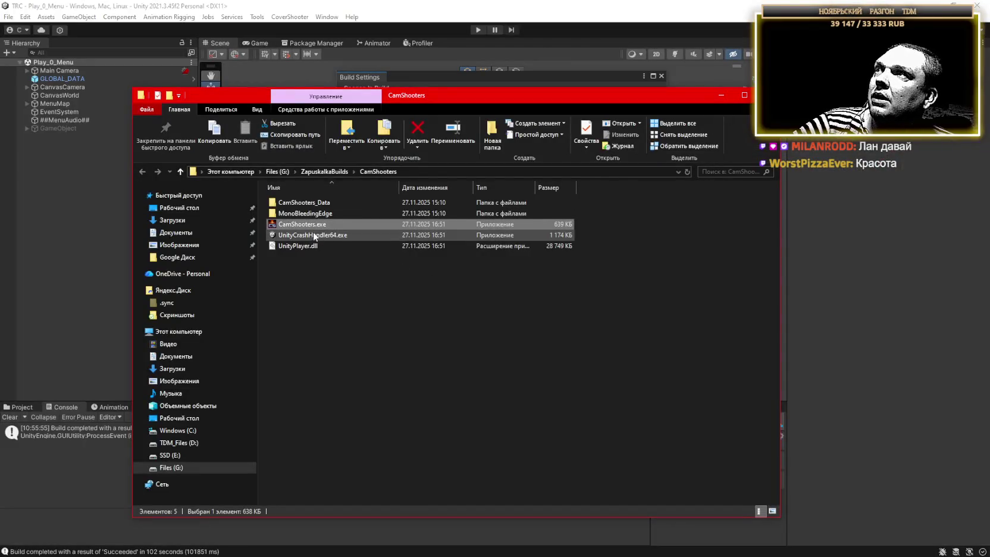
pyautogui.press('Return')
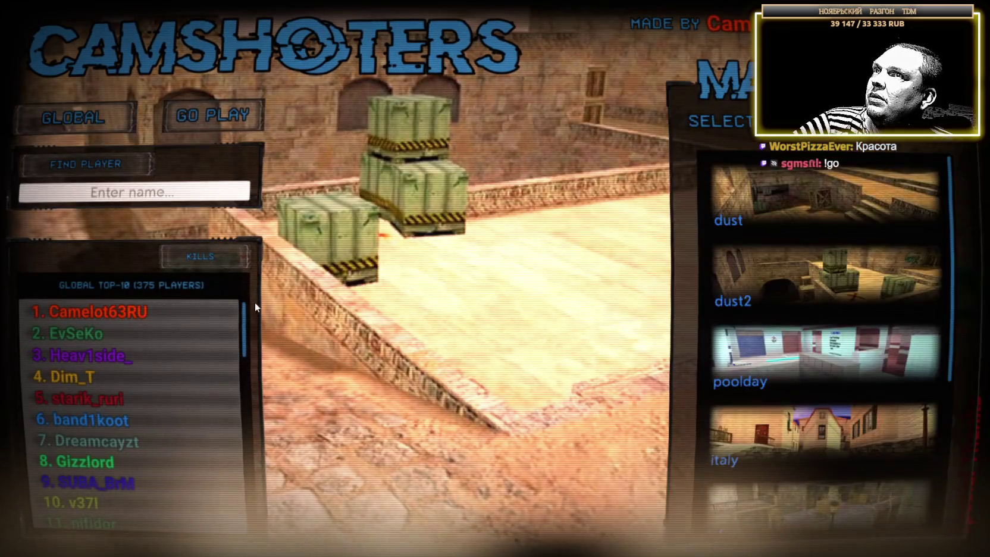
pyautogui.scroll(-1, 737, 375)
pyautogui.click(764, 273)
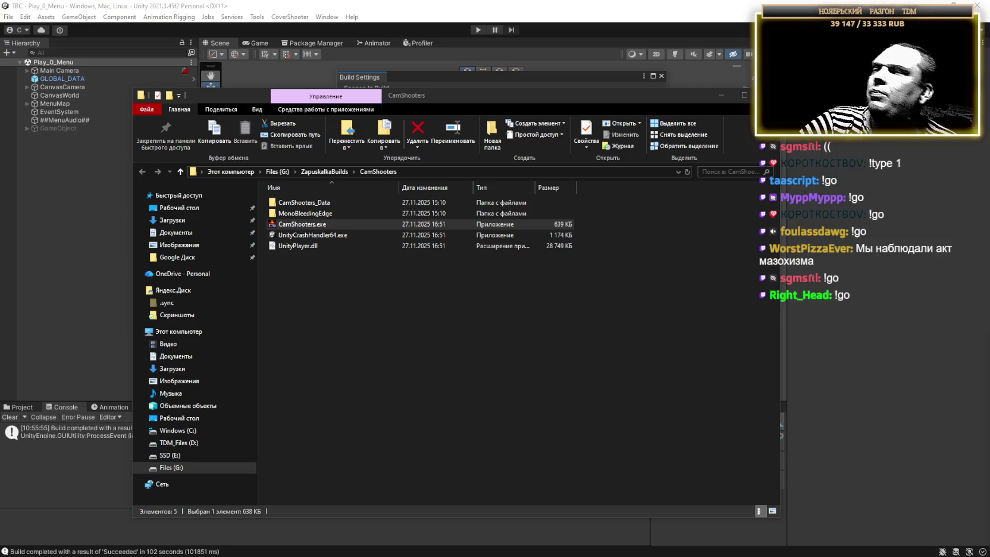
pyautogui.click(351, 6)
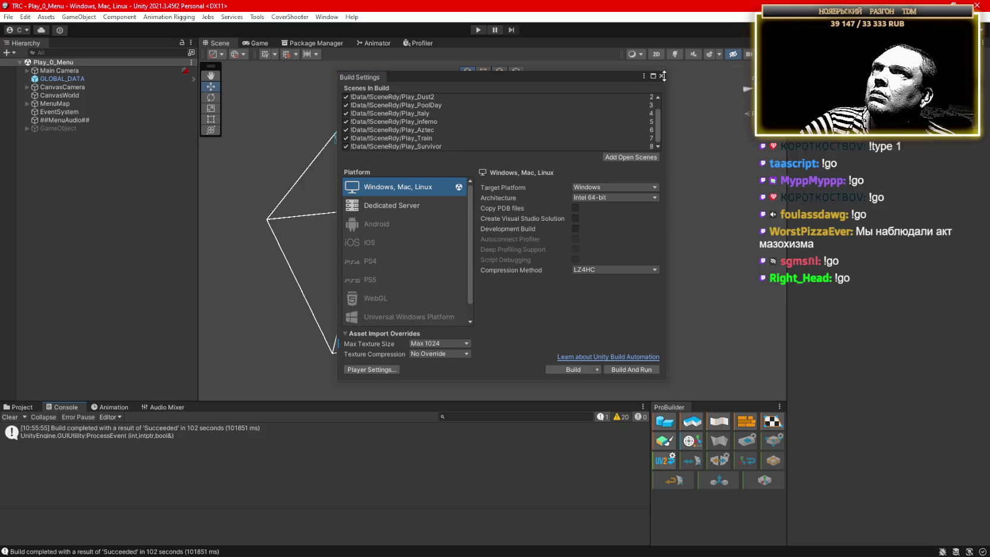
pyautogui.click(661, 75)
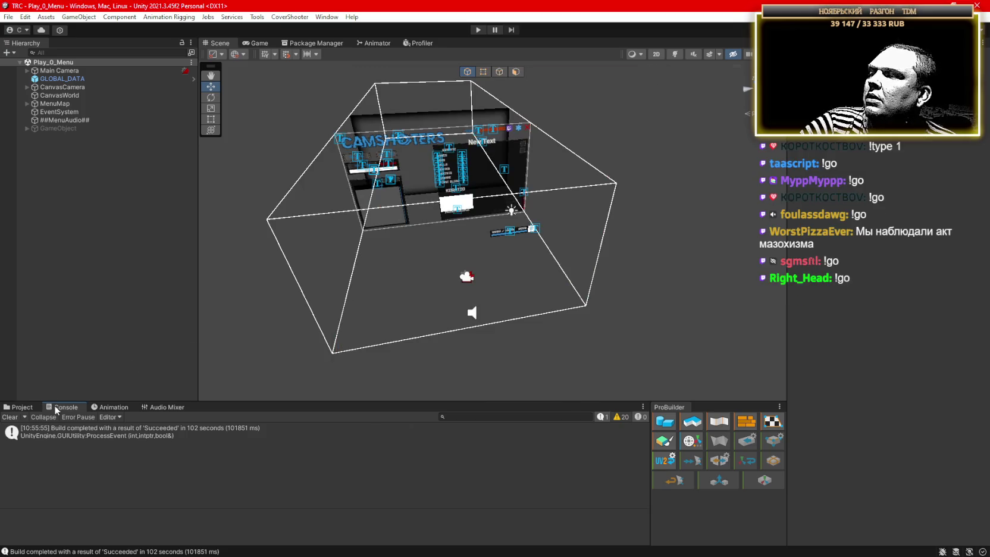
pyautogui.click(23, 408)
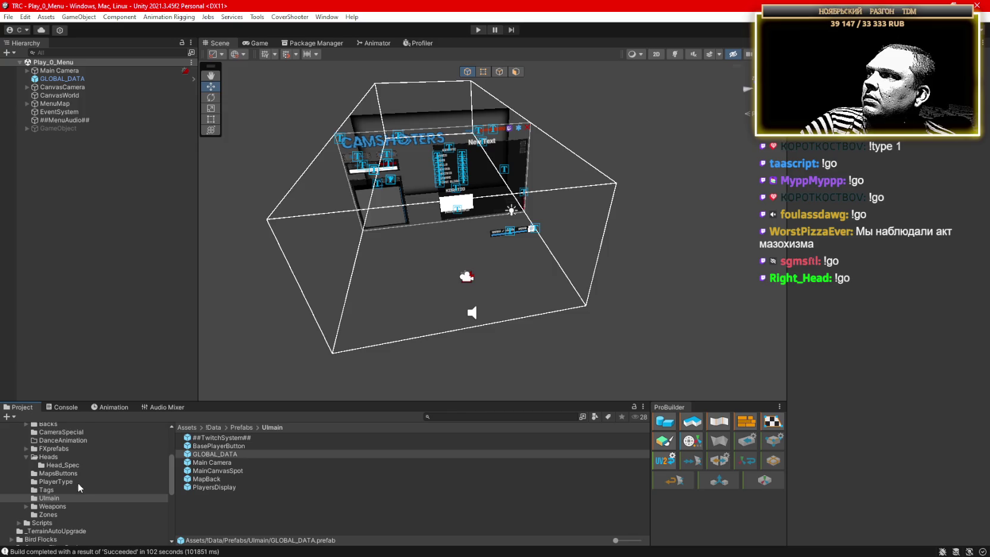
pyautogui.scroll(3, 77, 483)
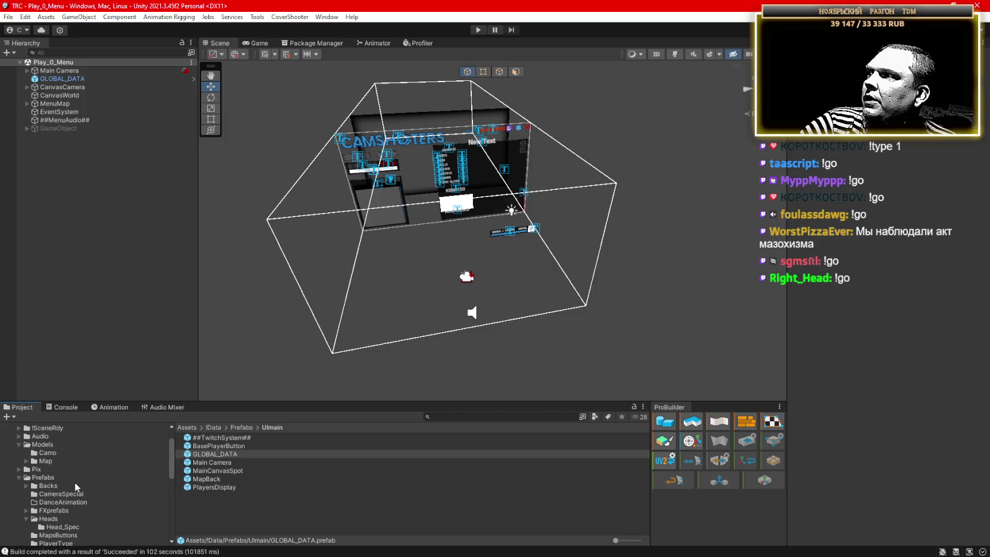
pyautogui.click(24, 478)
pyautogui.click(18, 478)
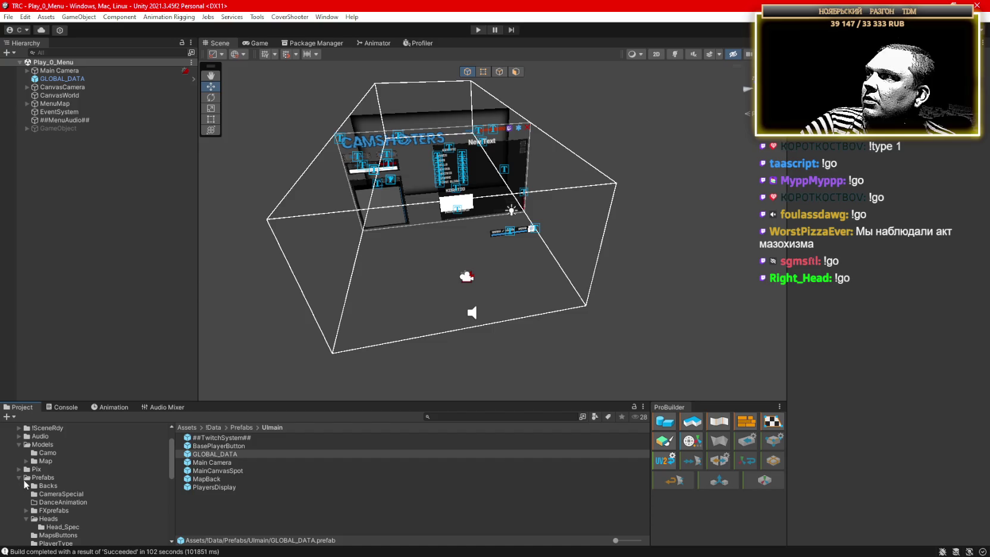
pyautogui.click(27, 519)
pyautogui.scroll(-3, 65, 489)
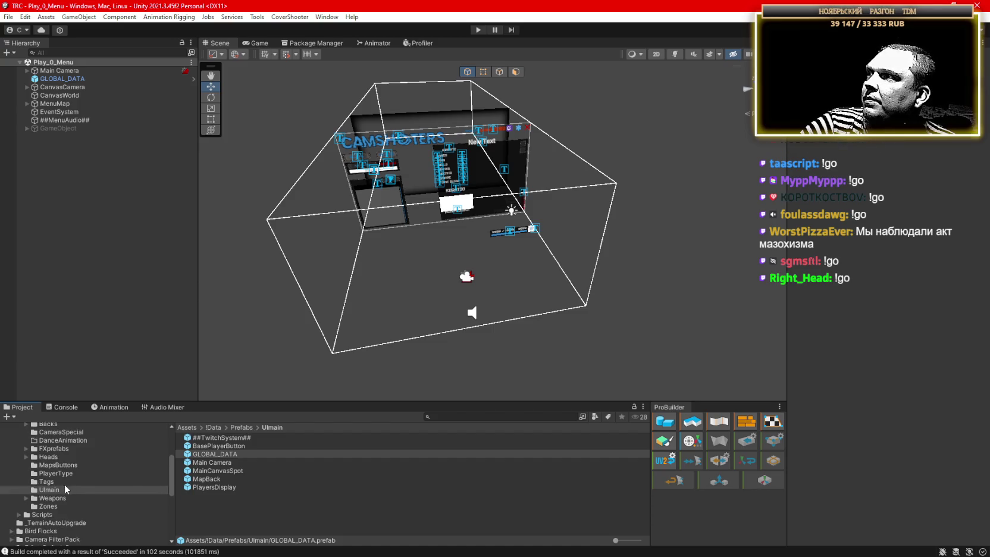
pyautogui.click(52, 498)
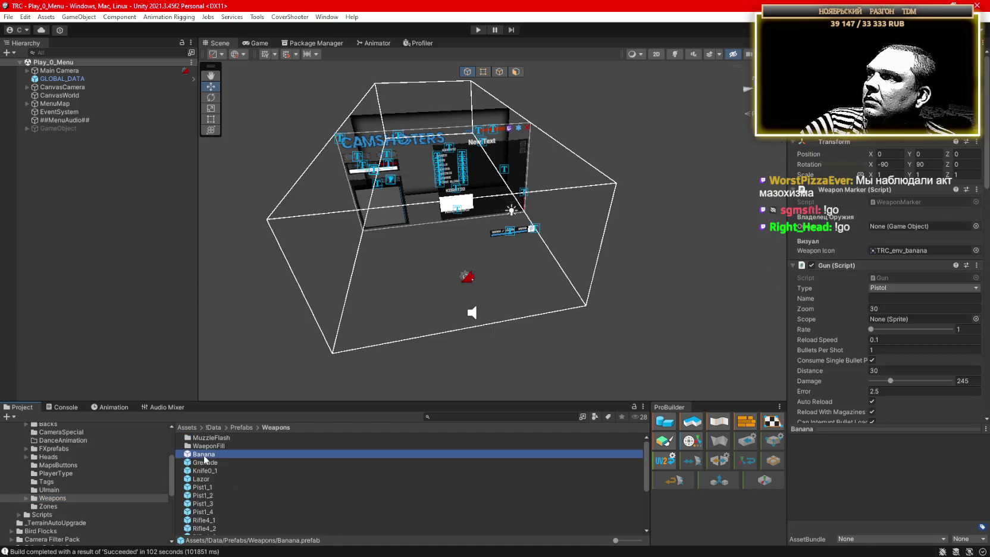
pyautogui.doubleClick(203, 455)
pyautogui.scroll(-2, 910, 275)
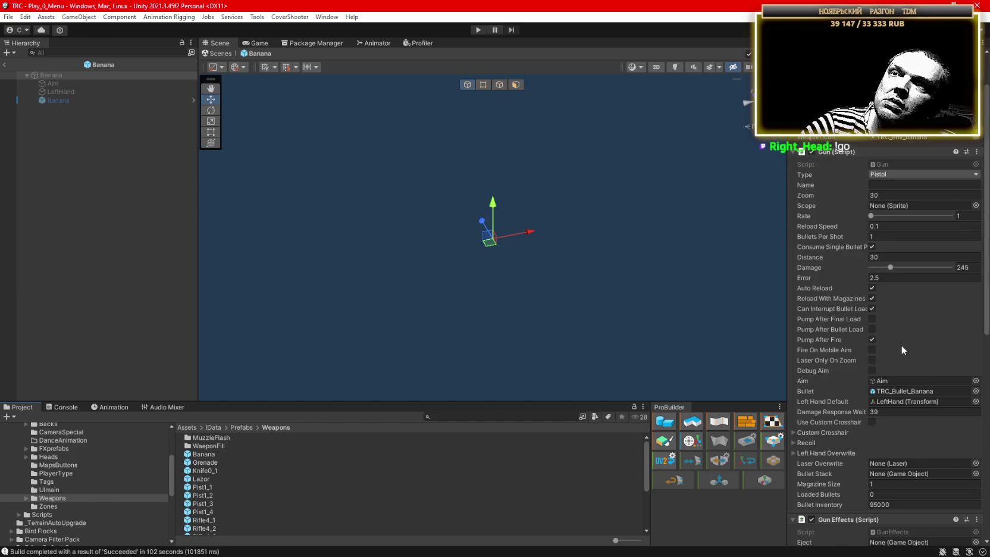
pyautogui.scroll(-2, 897, 343)
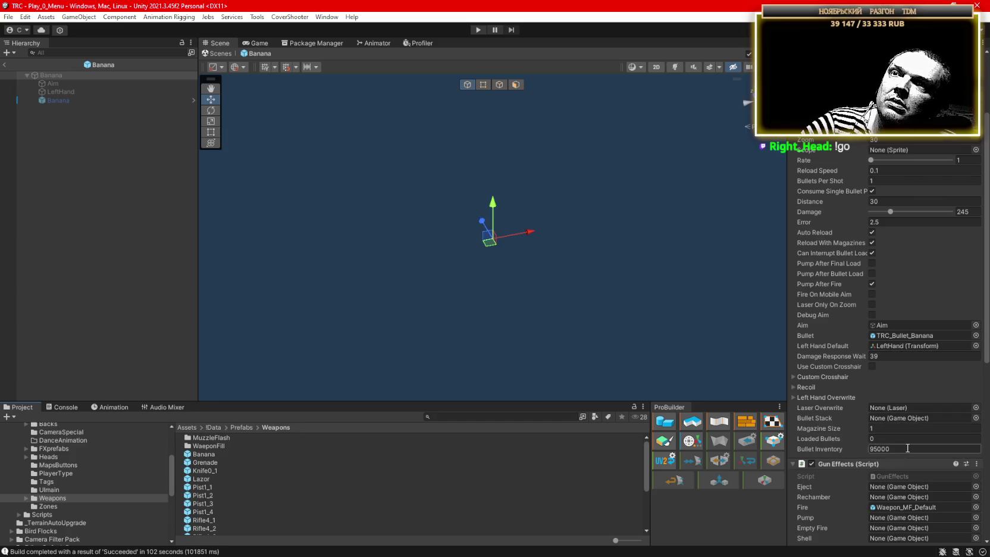
pyautogui.scroll(-4, 906, 449)
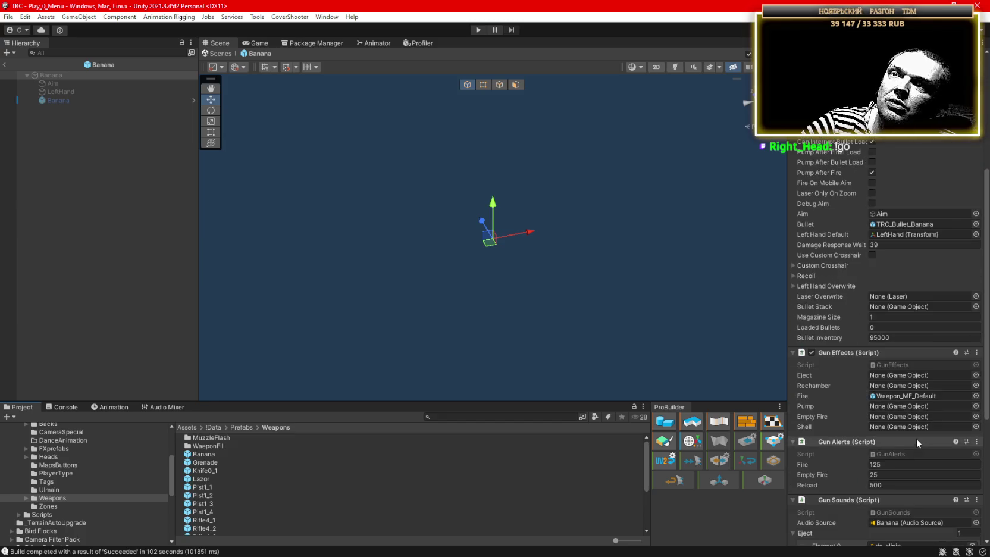
pyautogui.scroll(-6, 916, 440)
pyautogui.scroll(14, 915, 441)
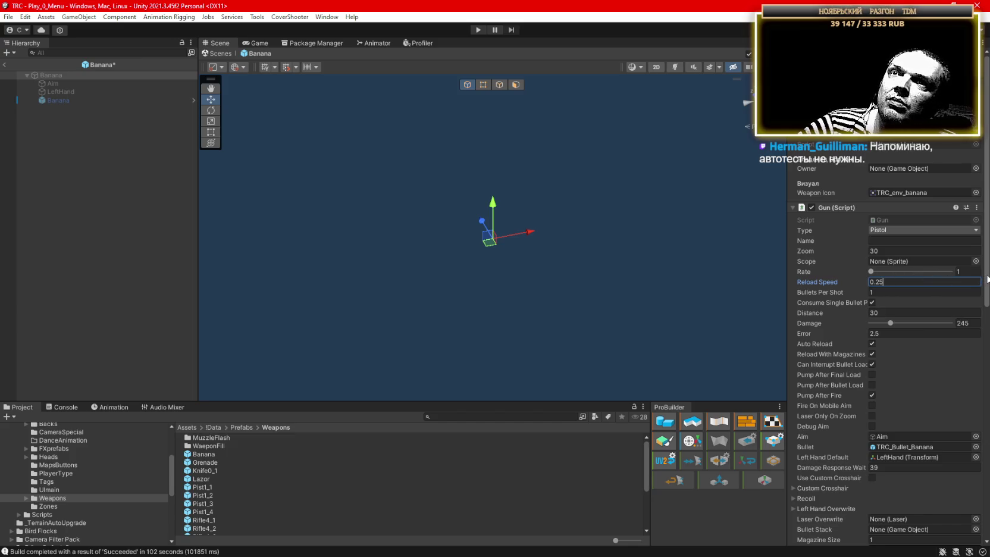
pyautogui.moveTo(987, 280); pyautogui.dragTo(986, 282)
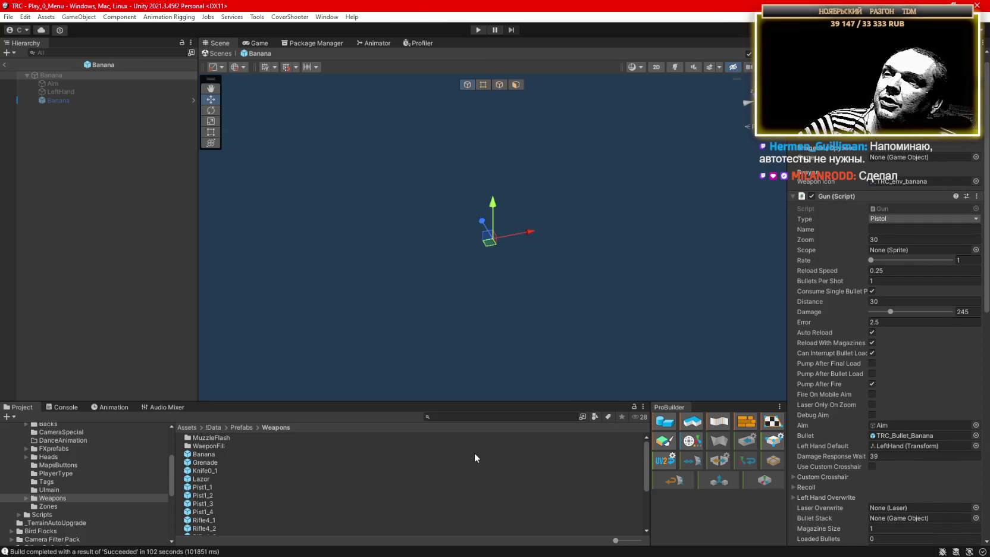
pyautogui.hotkey('alt', 'Tab')
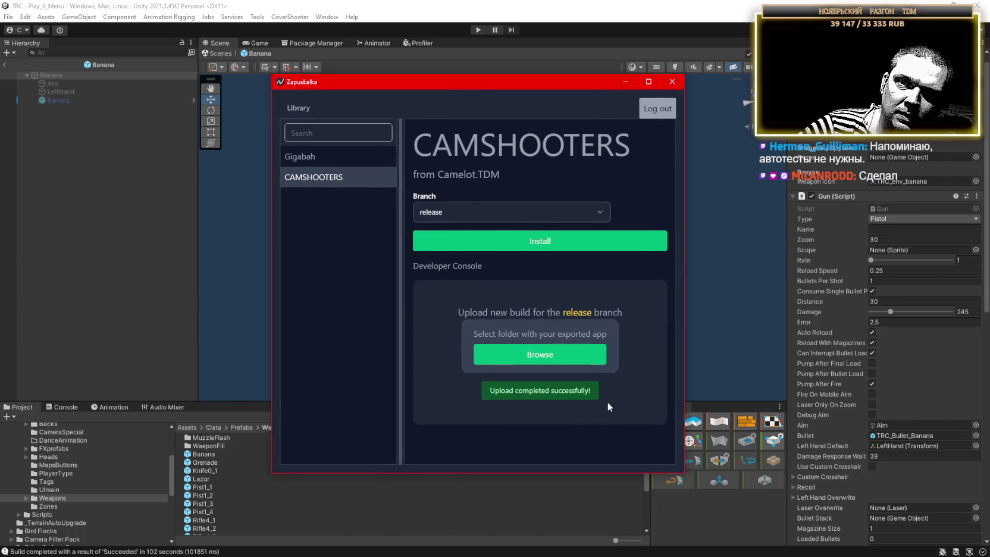
pyautogui.moveTo(503, 81)
pyautogui.mouseDown()
pyautogui.moveTo(483, 72)
pyautogui.moveTo(498, 66)
pyautogui.mouseUp()
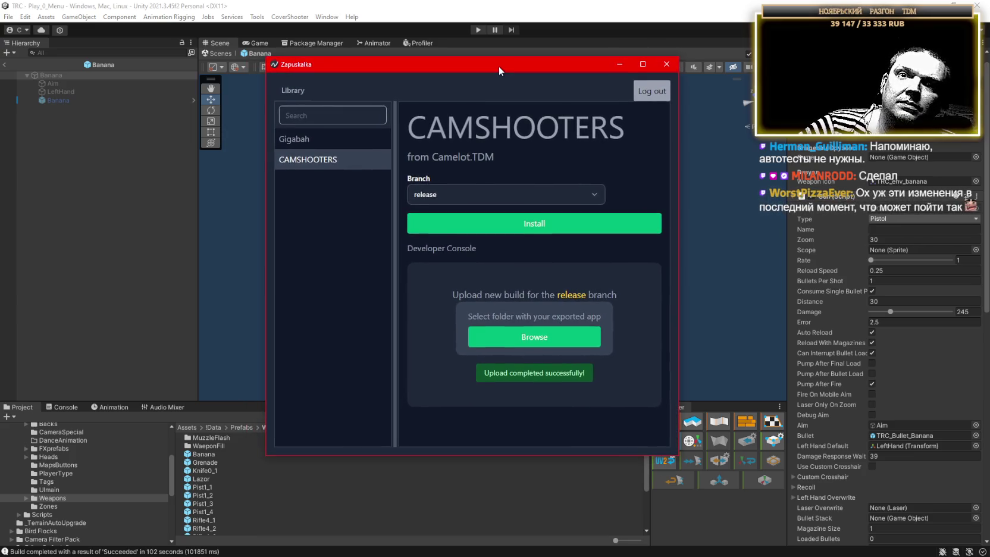
pyautogui.moveTo(499, 65)
pyautogui.mouseDown()
pyautogui.moveTo(487, 64)
pyautogui.moveTo(504, 61)
pyautogui.mouseUp()
pyautogui.click(521, 218)
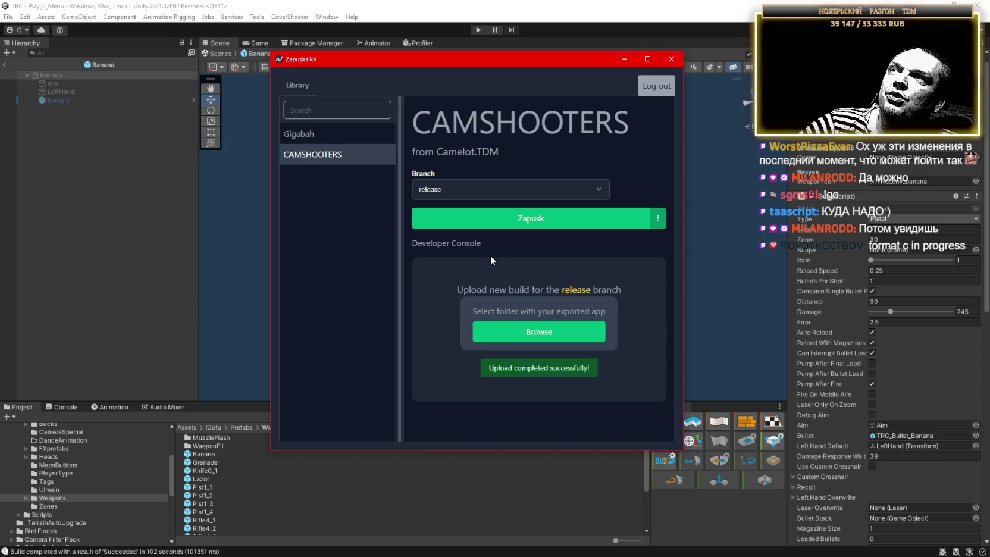
pyautogui.click(657, 218)
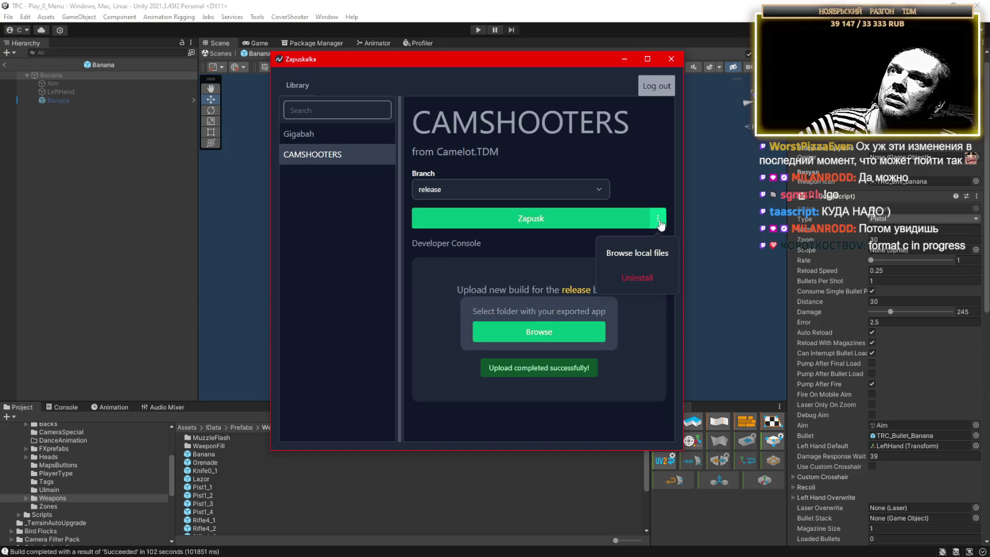
pyautogui.click(652, 256)
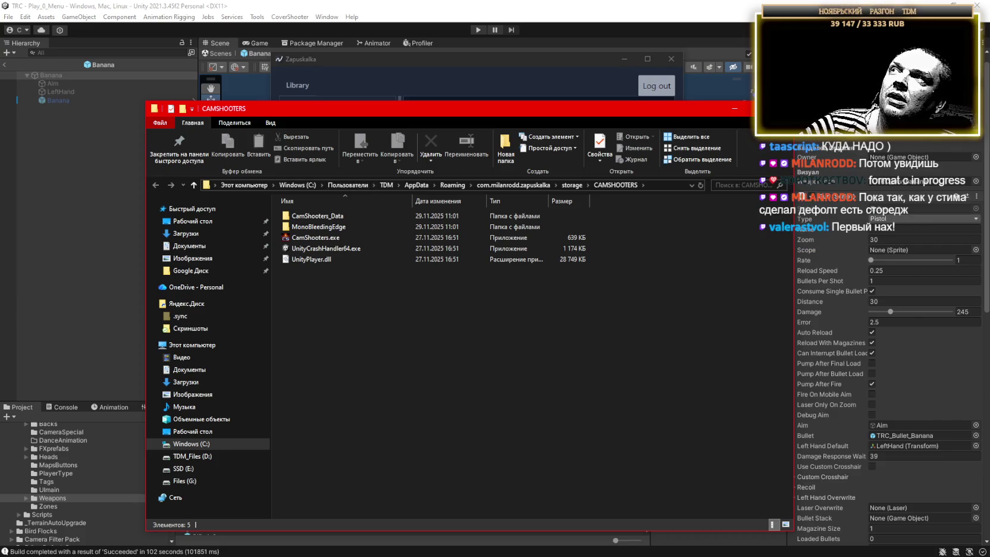
pyautogui.click(779, 108)
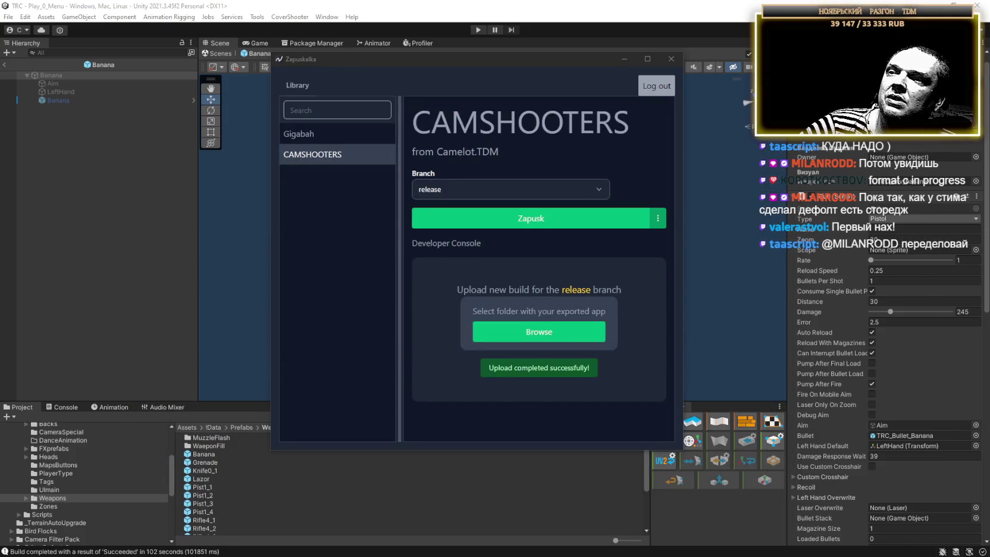
pyautogui.click(517, 241)
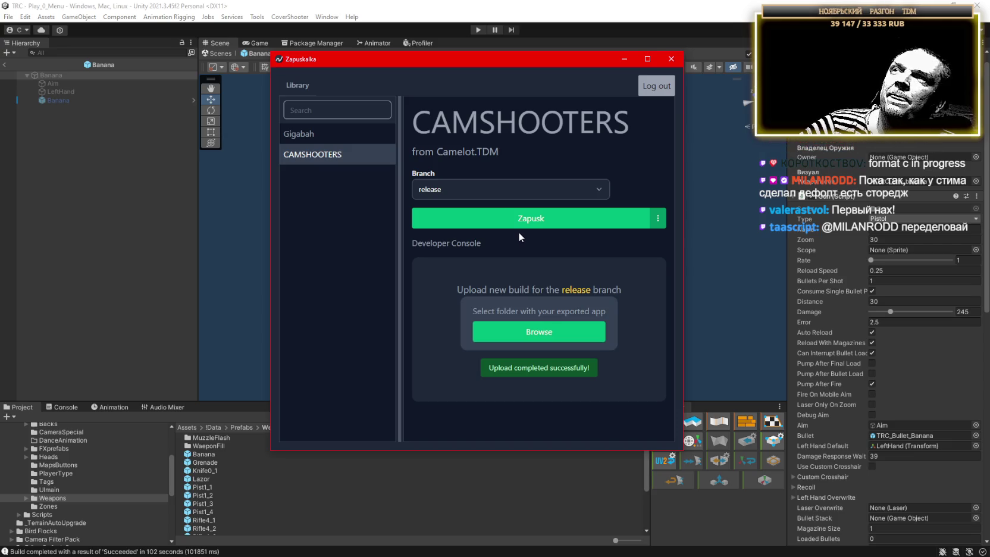
pyautogui.moveTo(480, 56)
pyautogui.mouseDown()
pyautogui.moveTo(465, 76)
pyautogui.moveTo(470, 553)
pyautogui.mouseUp()
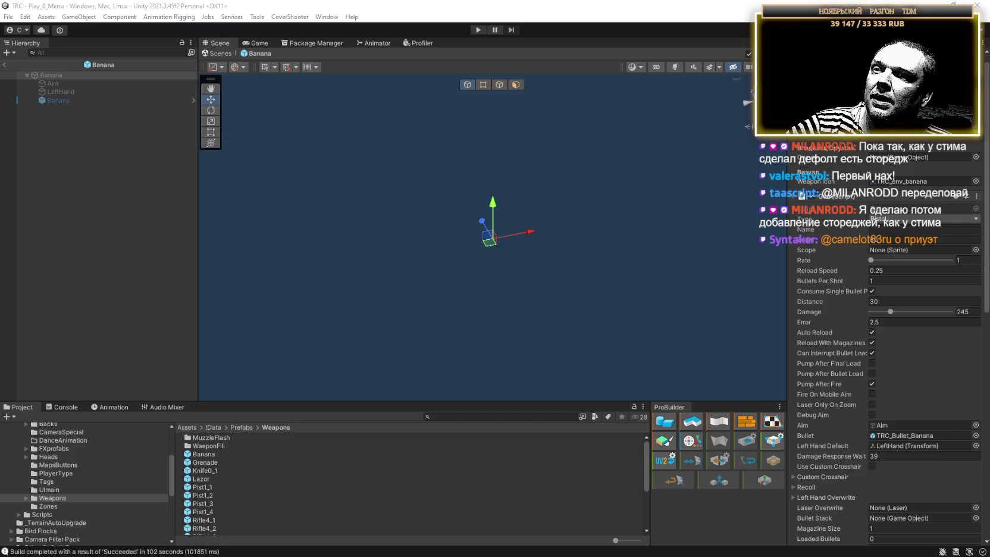
pyautogui.hotkey('alt', 'Tab')
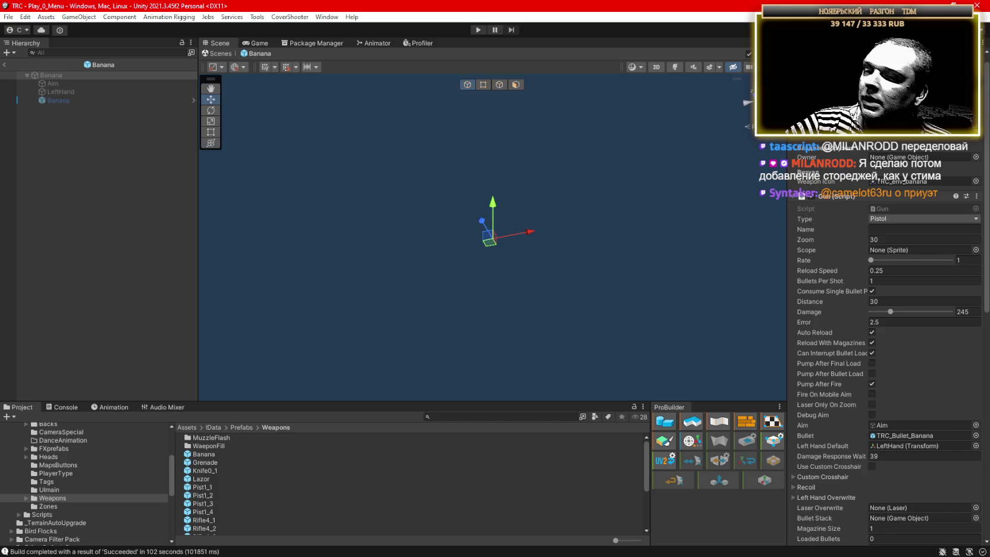
pyautogui.hotkey('alt', 'Tab')
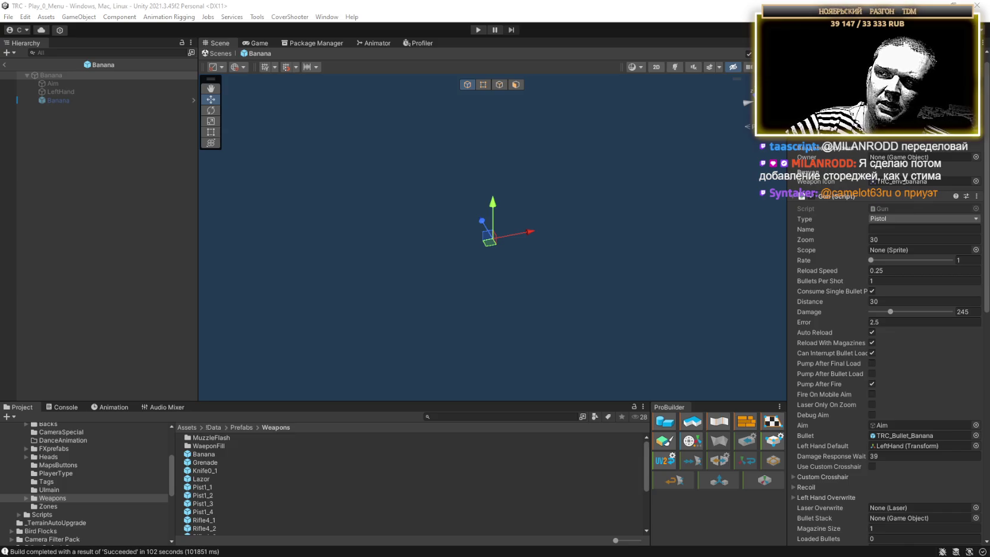
pyautogui.moveTo(619, 316); pyautogui.dragTo(566, 142)
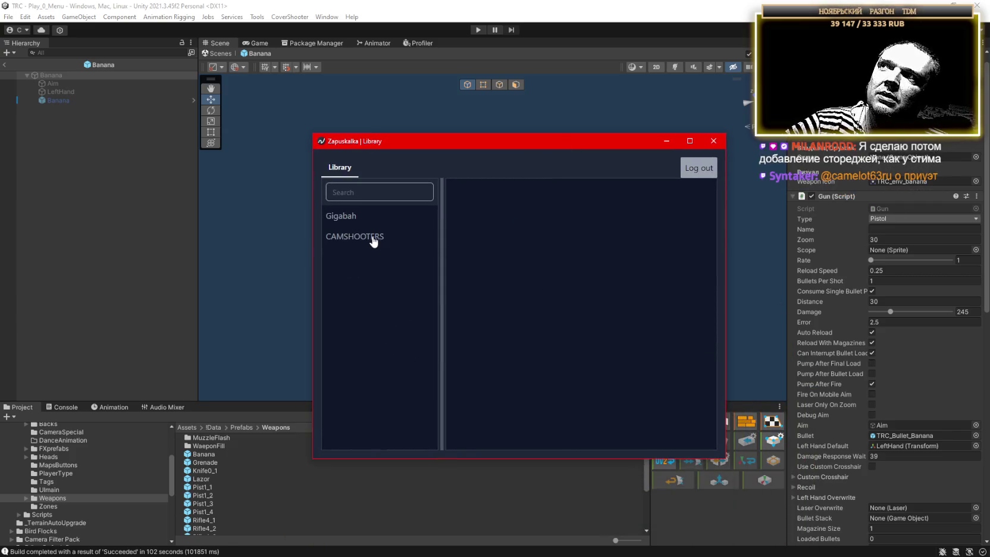
pyautogui.click(371, 238)
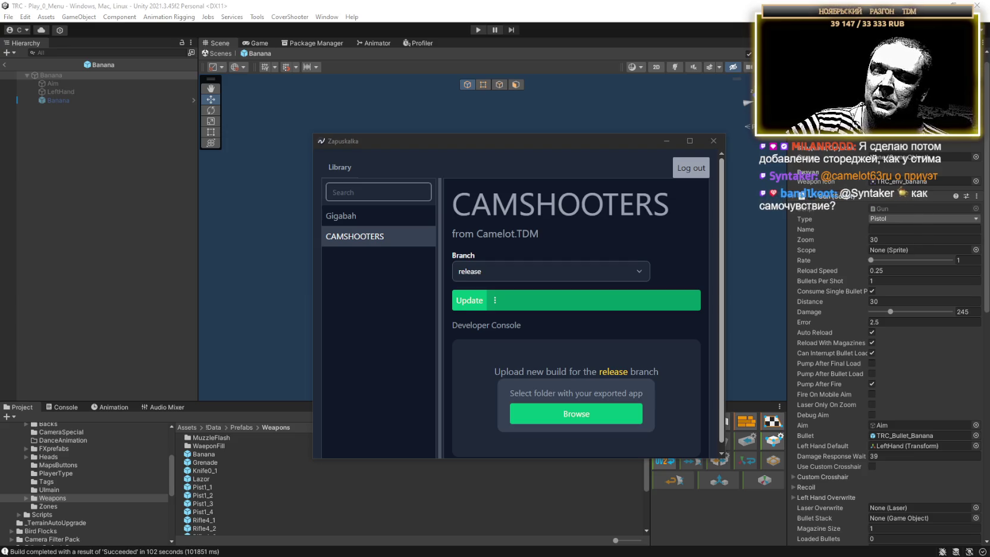
pyautogui.click(664, 143)
pyautogui.hotkey('alt', 'Tab')
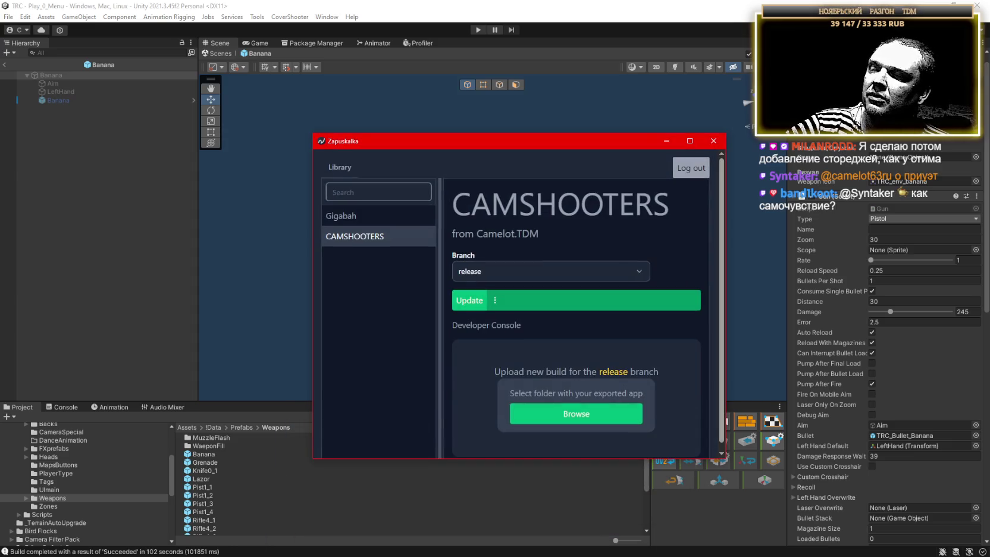
pyautogui.scroll(-1, 642, 292)
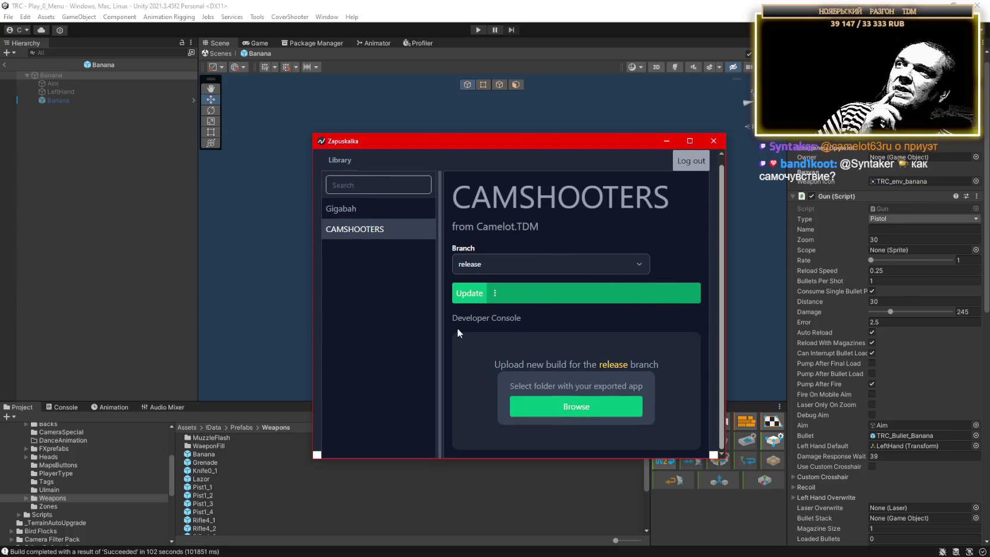
pyautogui.click(467, 299)
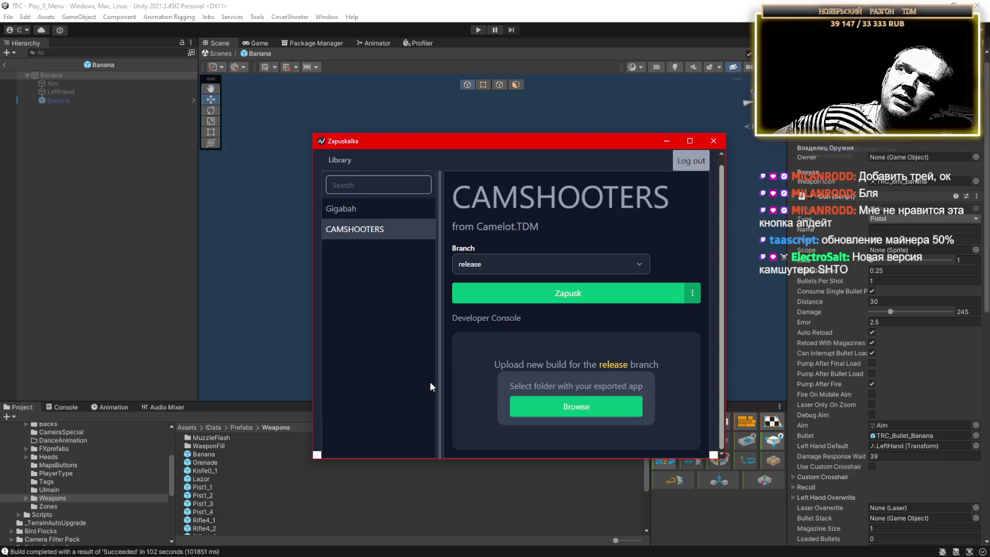
pyautogui.click(576, 297)
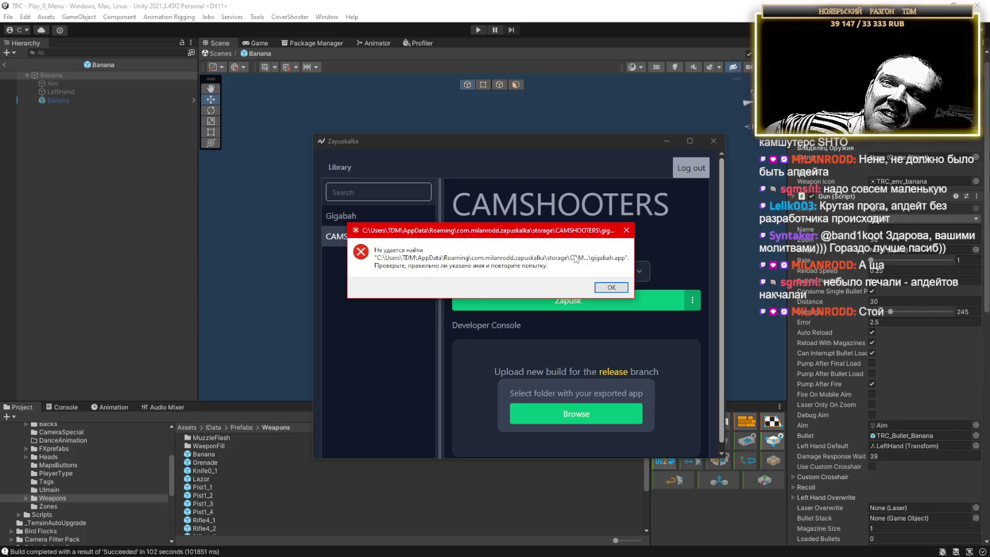
pyautogui.click(598, 288)
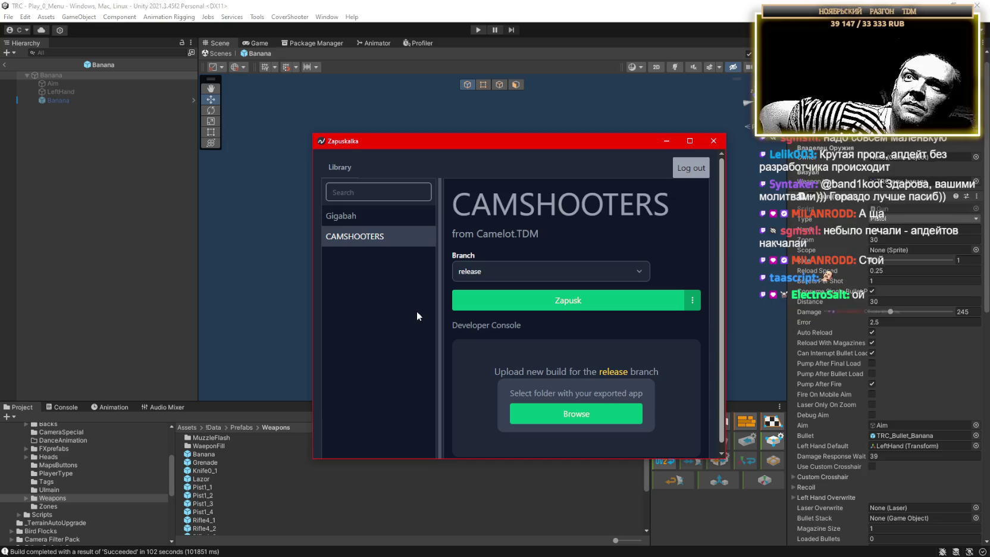
pyautogui.rightClick(387, 308)
pyautogui.click(427, 339)
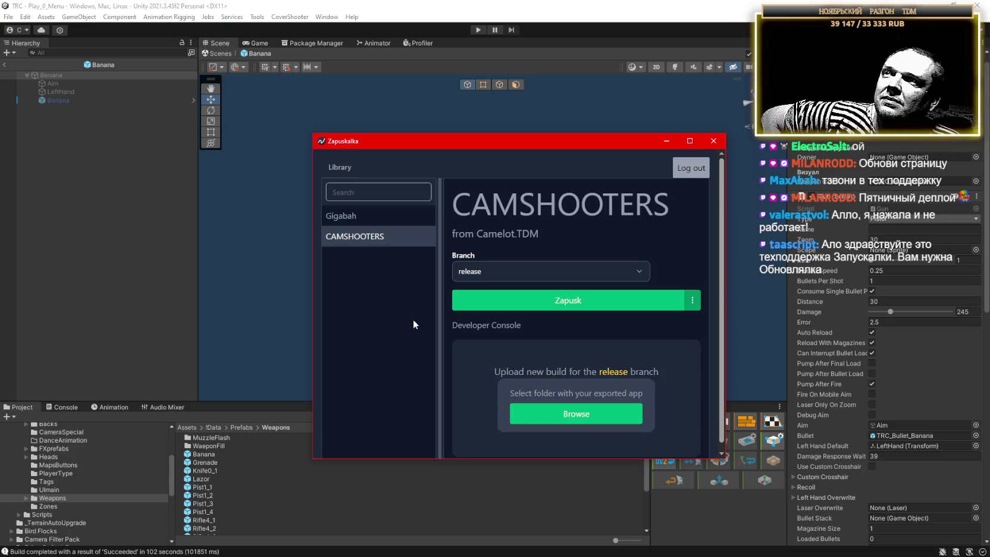
pyautogui.click(552, 304)
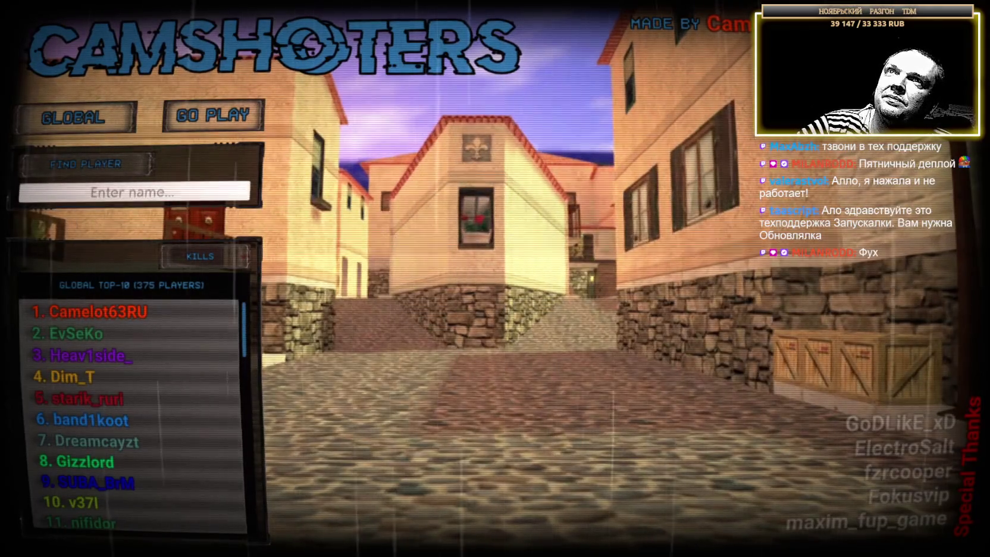
pyautogui.click(112, 314)
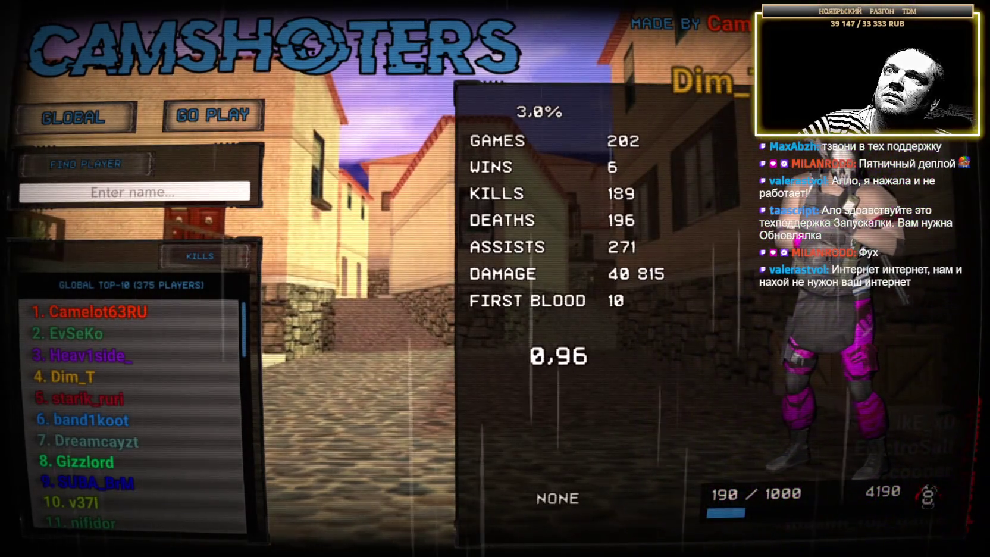
pyautogui.hotkey('alt', 'F4')
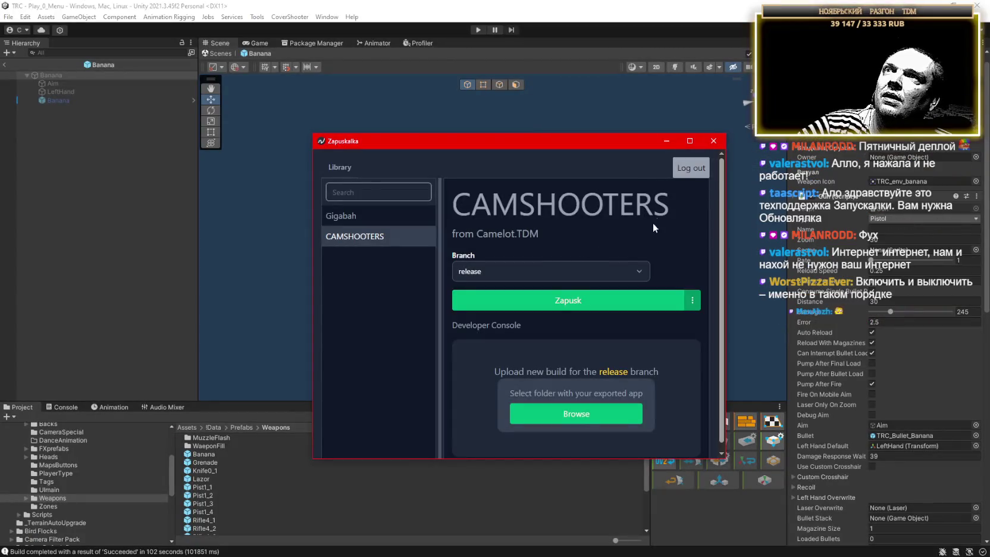
pyautogui.moveTo(619, 137); pyautogui.dragTo(606, 124)
pyautogui.hotkey('alt', 'F4')
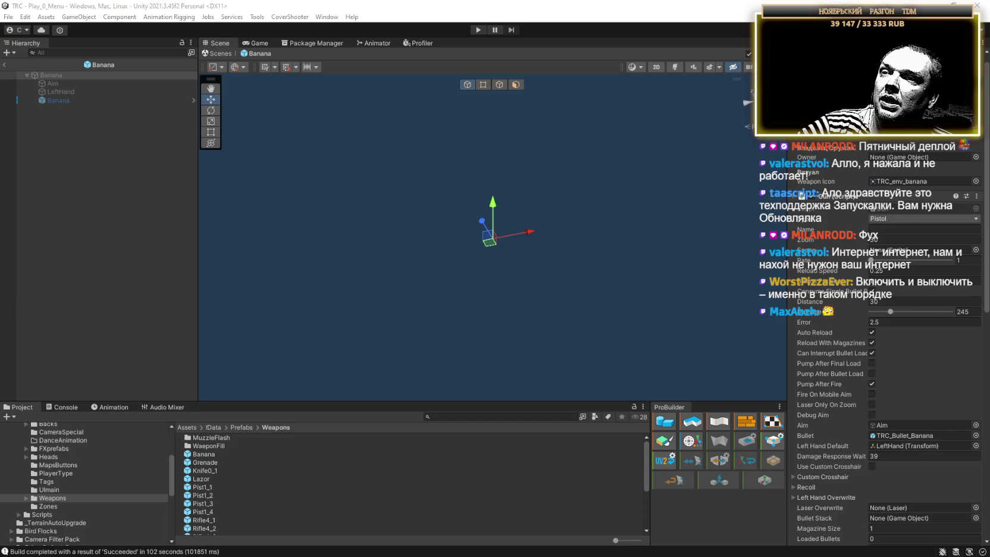
pyautogui.click(216, 54)
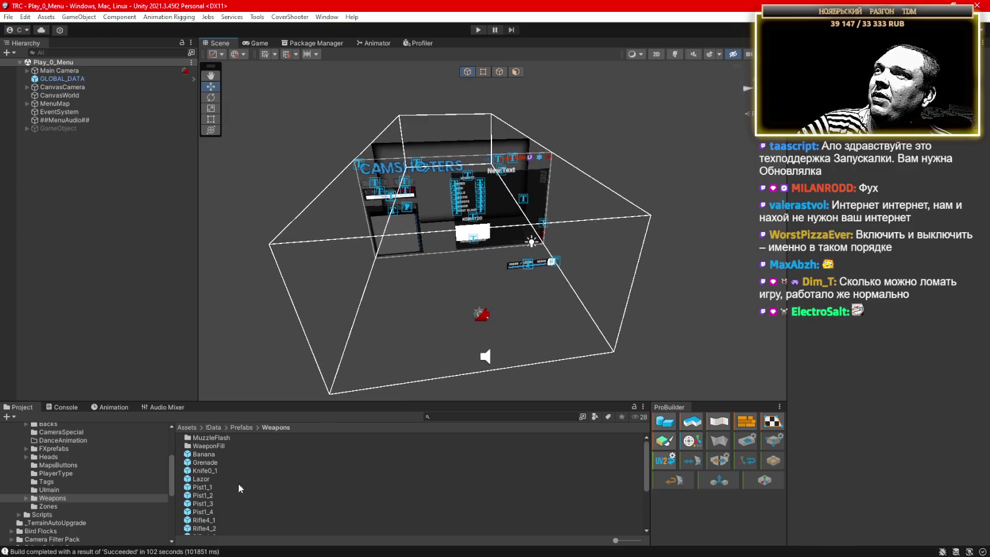
pyautogui.click(207, 455)
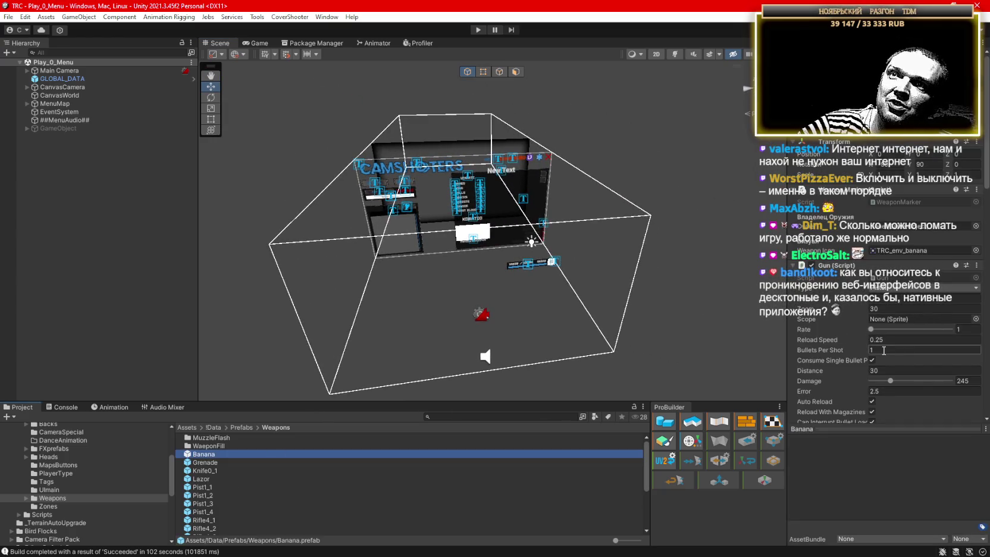
pyautogui.scroll(-10, 899, 364)
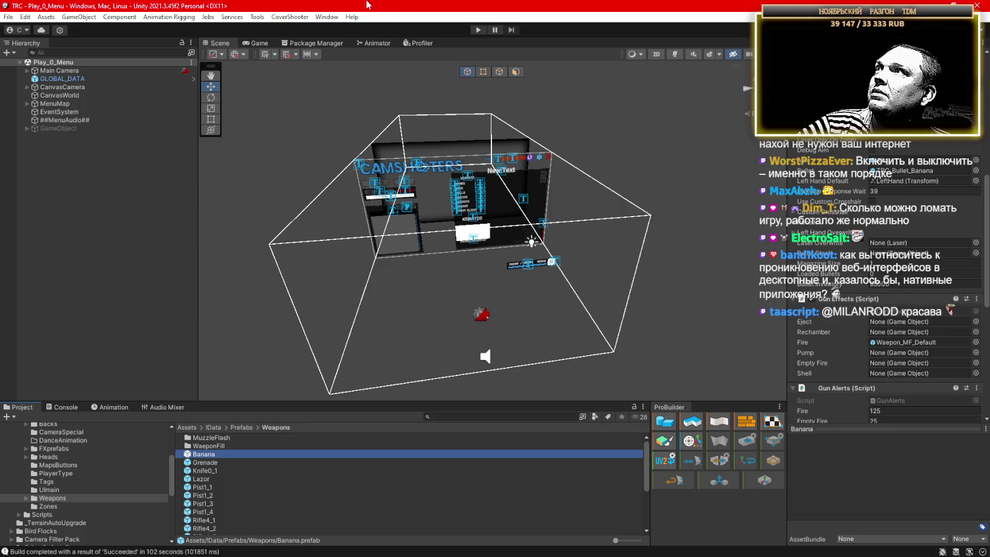
pyautogui.click(9, 17)
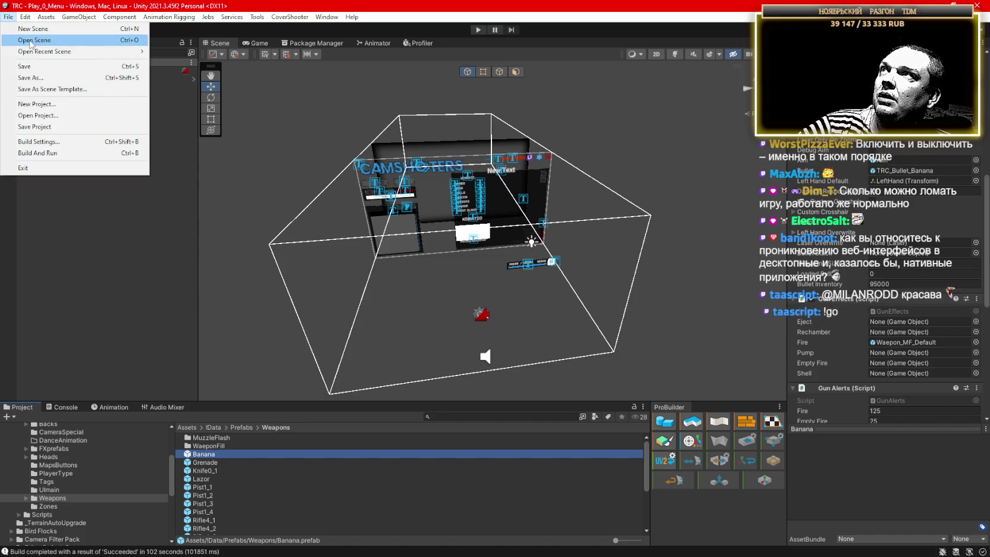
pyautogui.moveTo(78, 17)
pyautogui.click(298, 5)
pyautogui.click(8, 17)
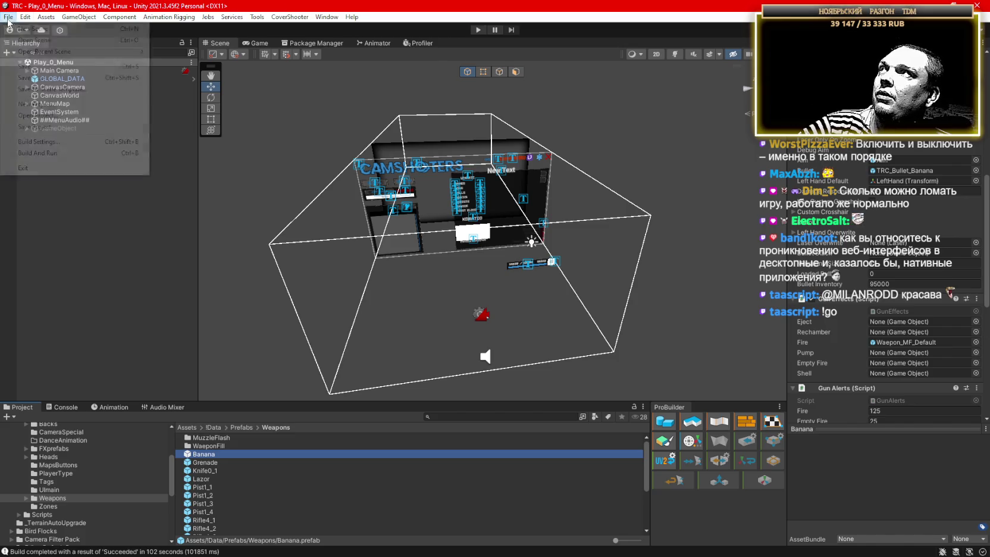
pyautogui.click(41, 143)
pyautogui.click(567, 370)
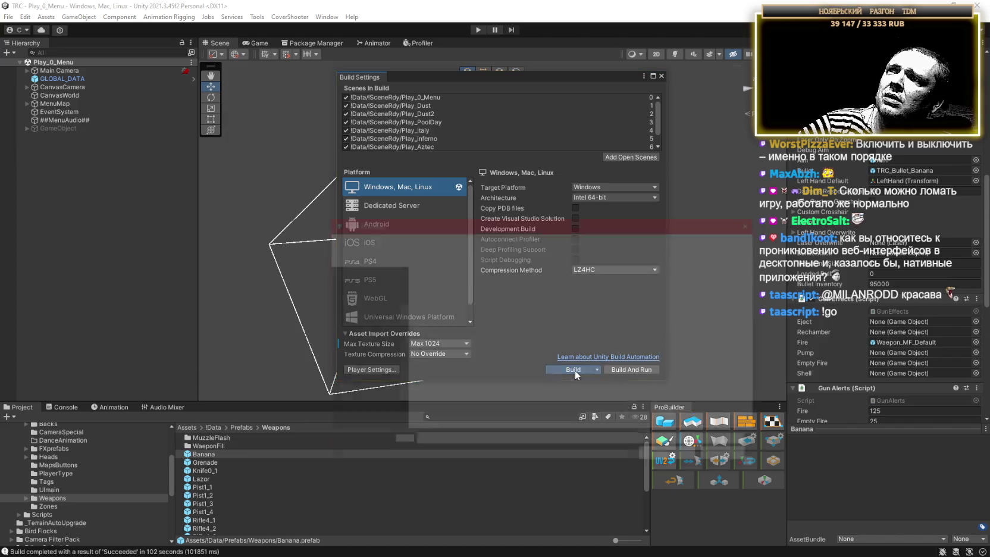
pyautogui.click(464, 283)
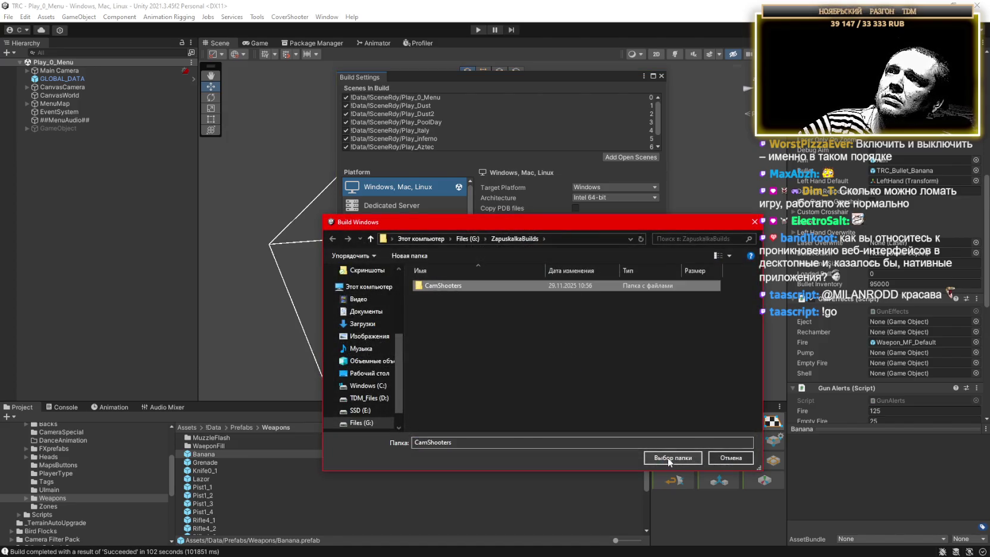
pyautogui.click(667, 458)
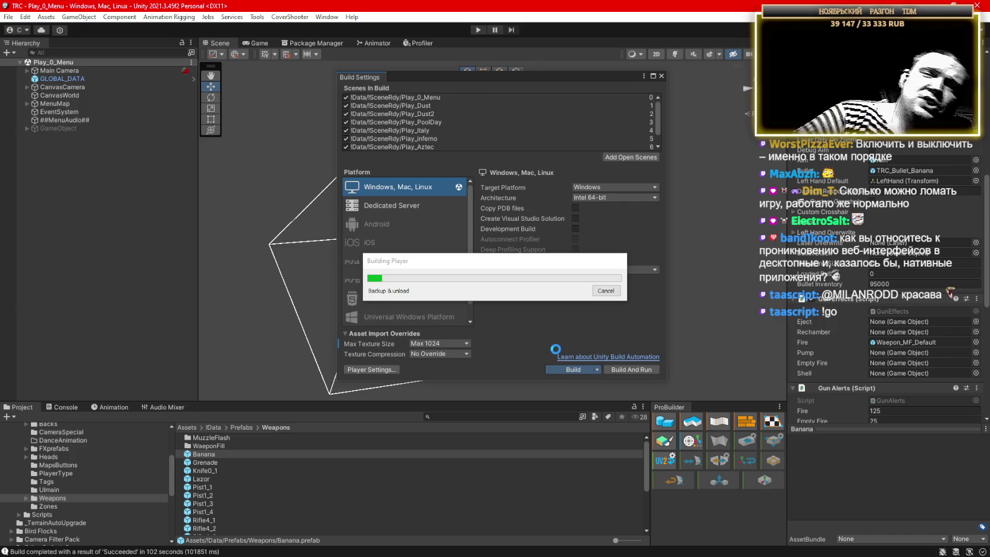
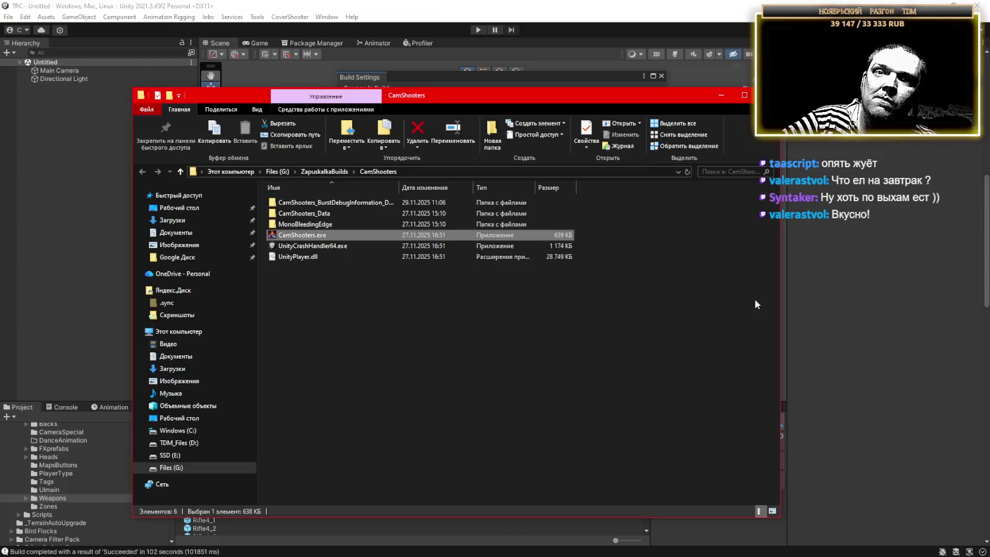
pyautogui.click(562, 323)
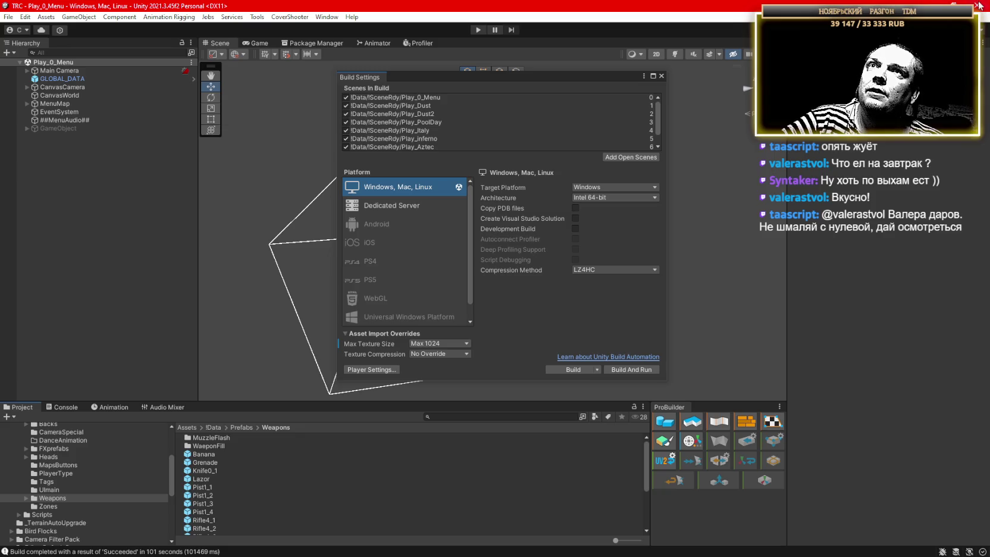
pyautogui.click(661, 76)
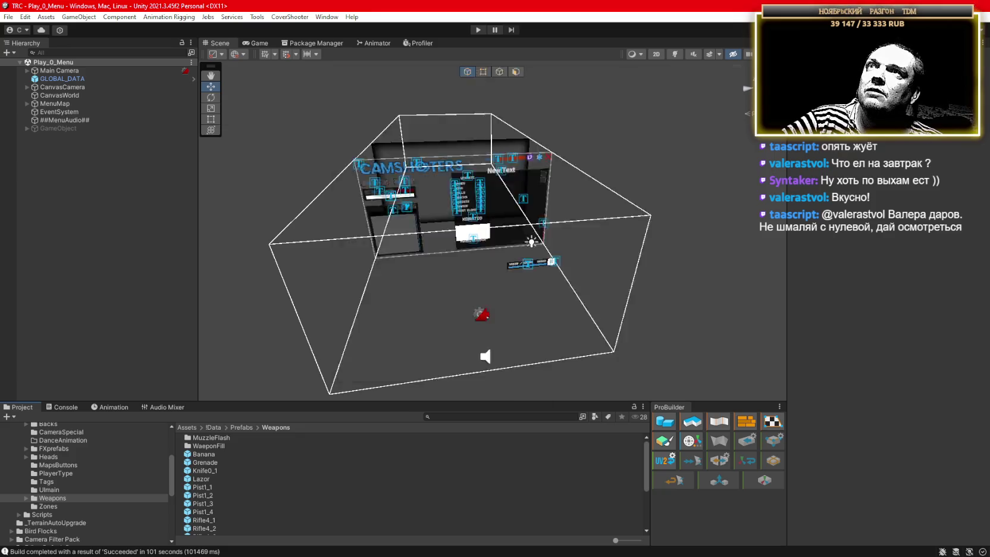
pyautogui.click(578, 11)
pyautogui.click(977, 6)
pyautogui.moveTo(487, 91); pyautogui.dragTo(539, 46)
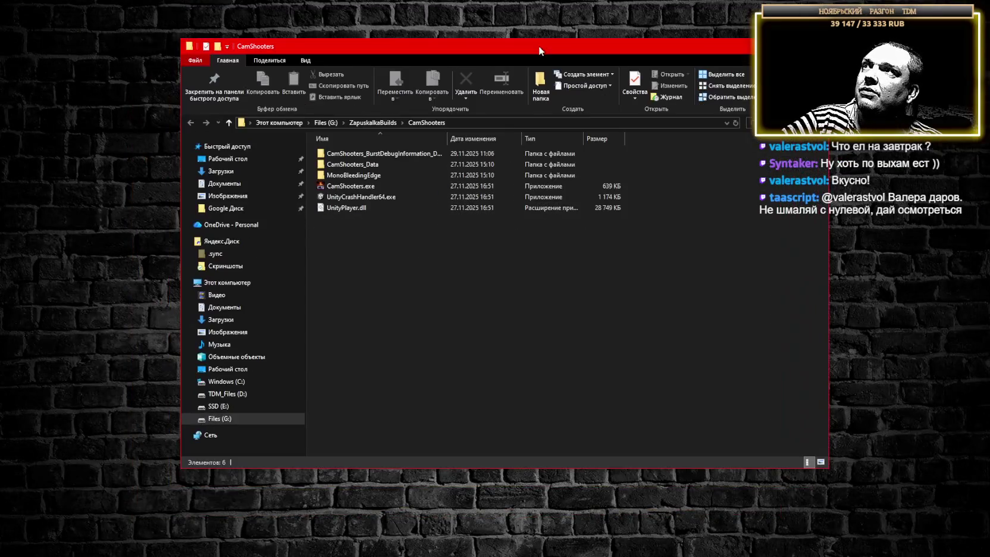
pyautogui.doubleClick(536, 49)
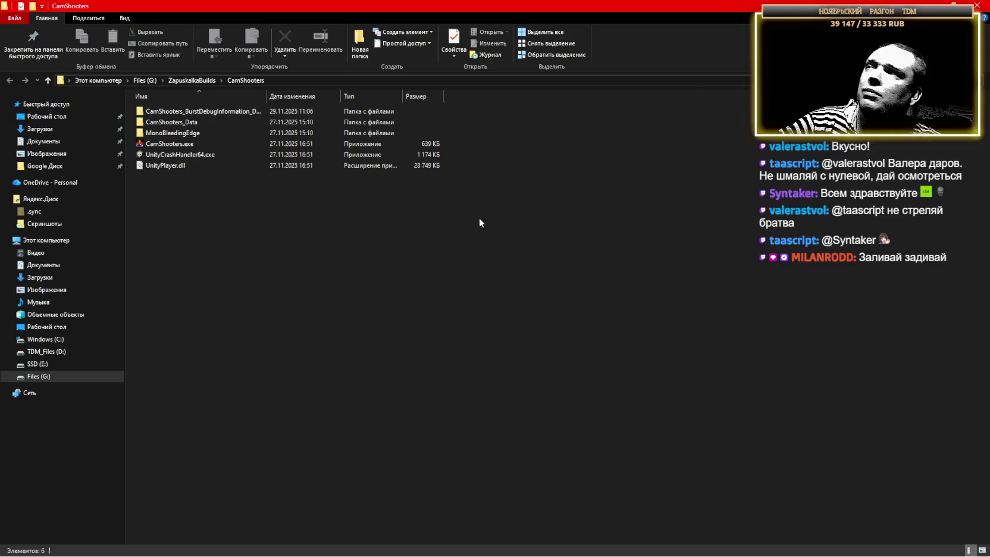
pyautogui.click(276, 111)
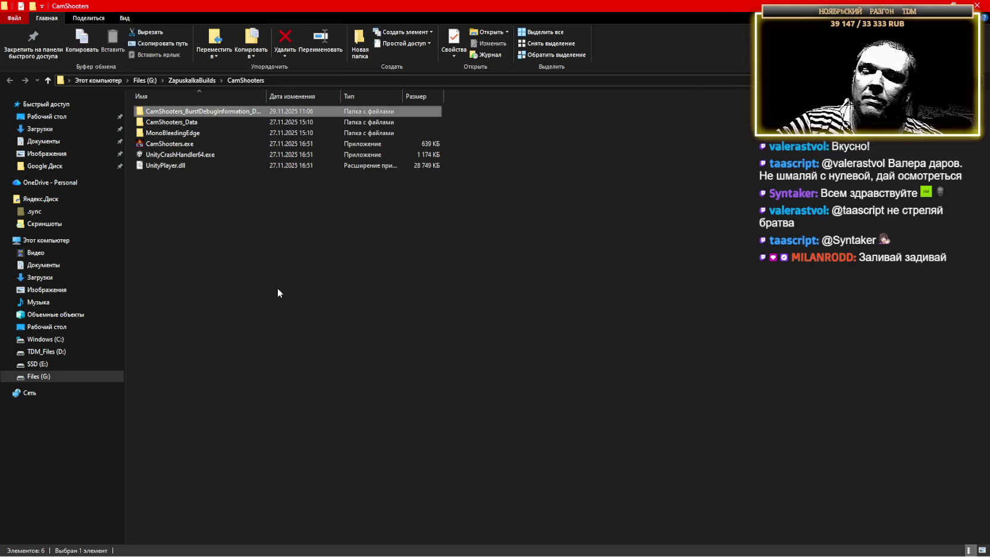
pyautogui.press('Delete')
pyautogui.press('Return')
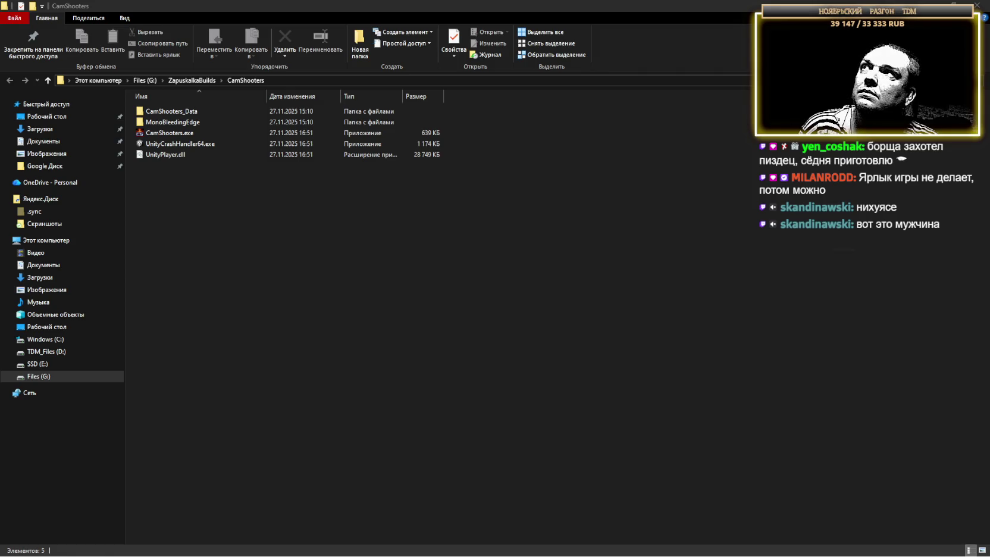
pyautogui.moveTo(575, 8); pyautogui.dragTo(542, 98)
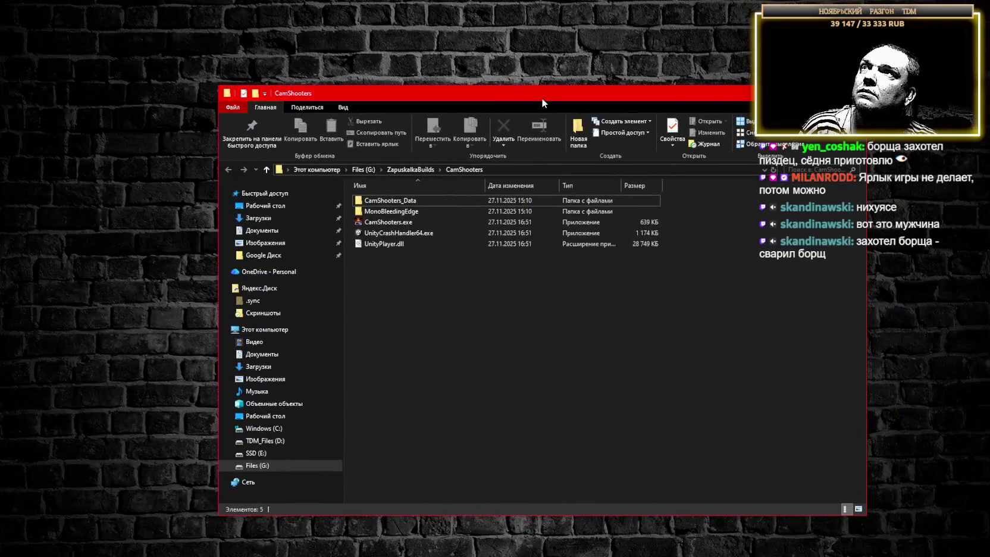
pyautogui.click(798, 93)
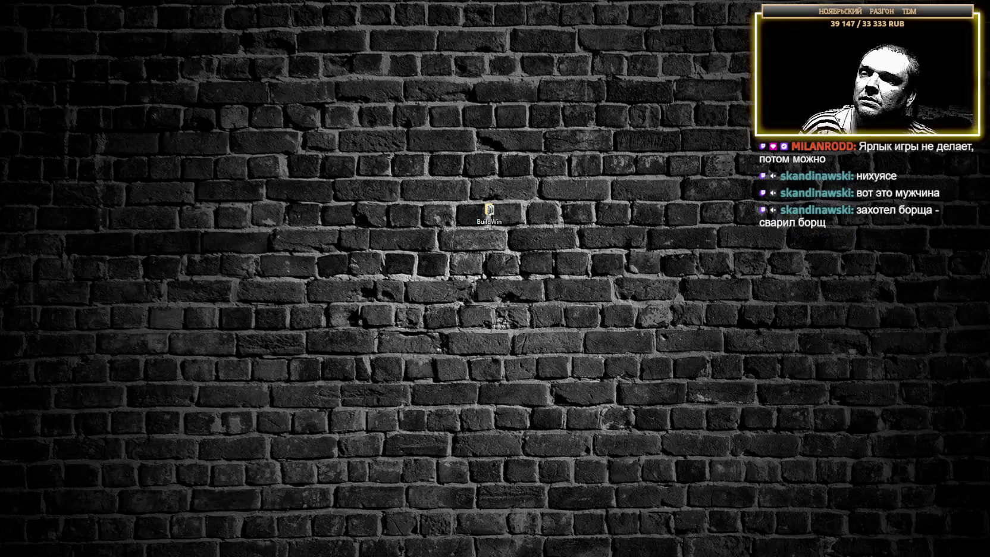
pyautogui.click(549, 553)
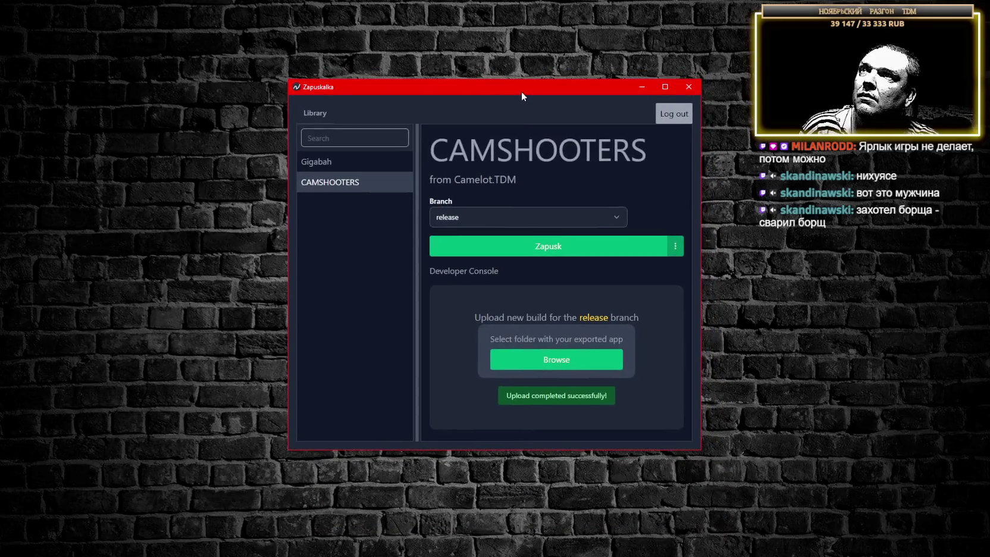
pyautogui.rightClick(365, 254)
pyautogui.click(394, 283)
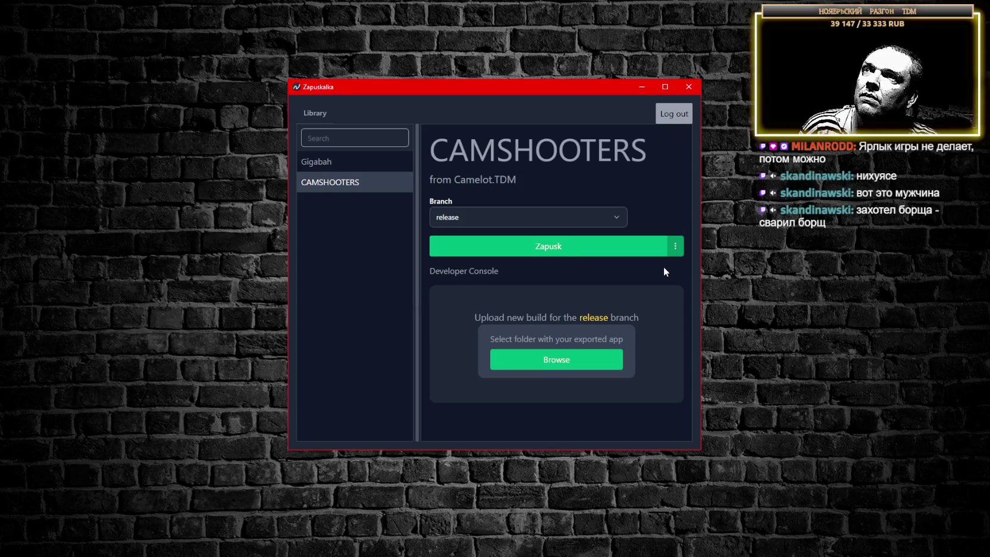
pyautogui.rightClick(354, 269)
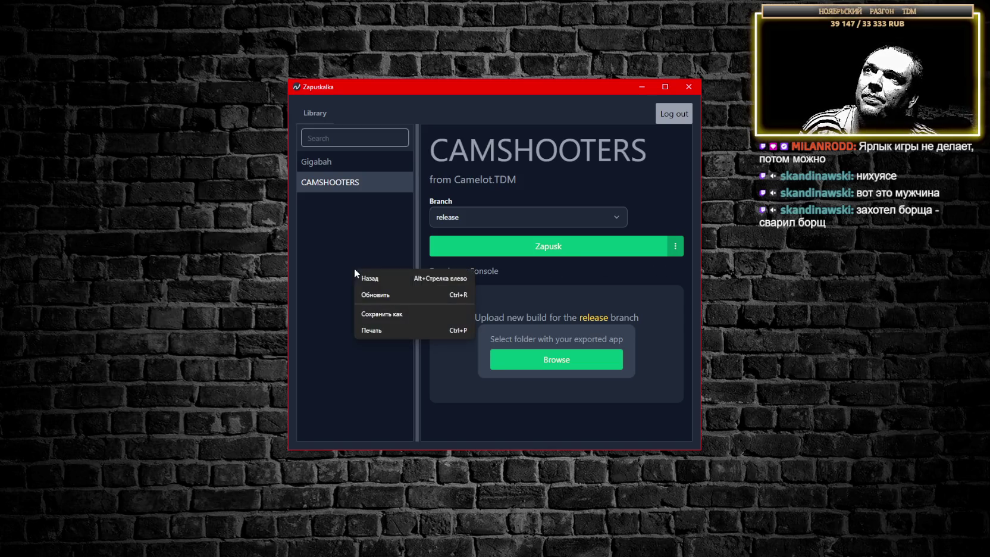
pyautogui.click(384, 296)
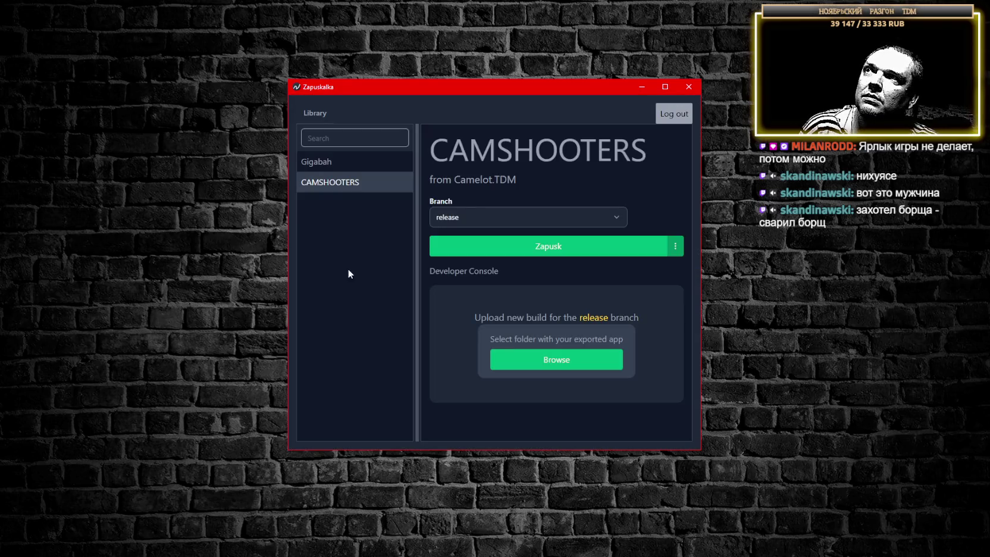
pyautogui.rightClick(340, 266)
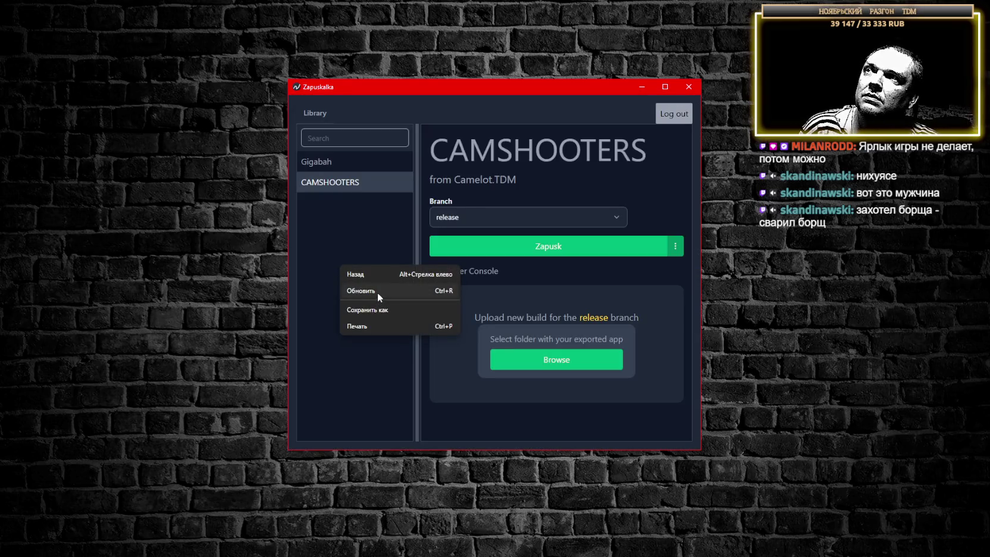
pyautogui.click(378, 292)
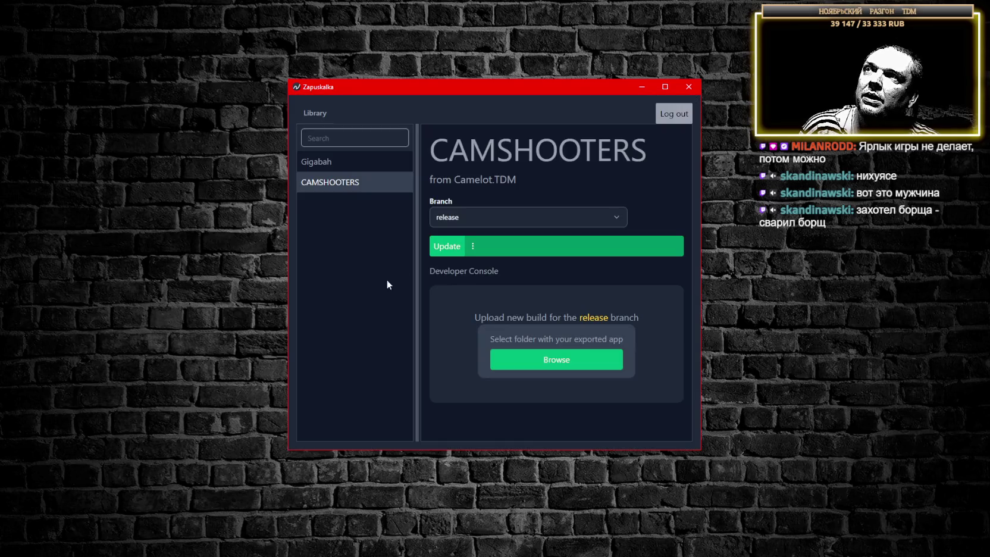
pyautogui.click(440, 250)
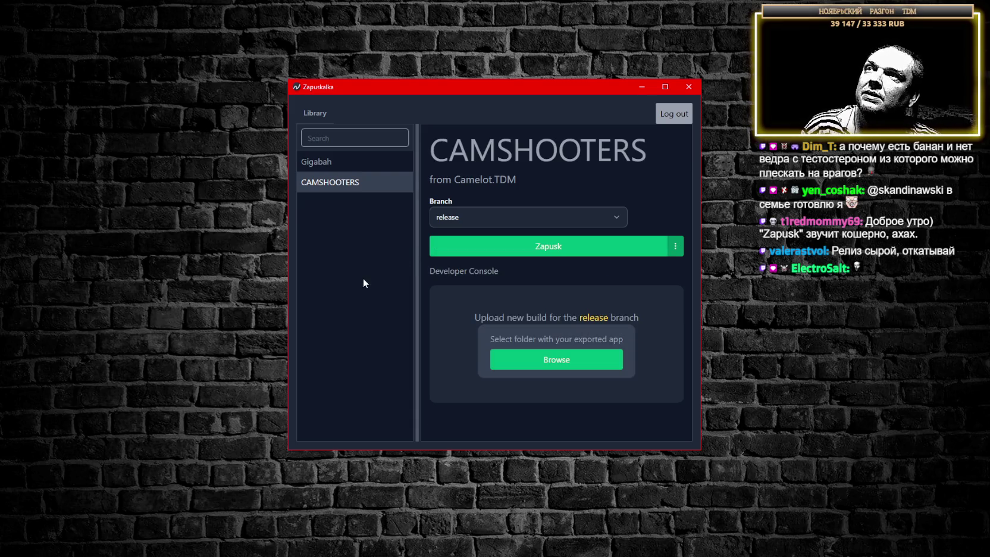
pyautogui.click(598, 250)
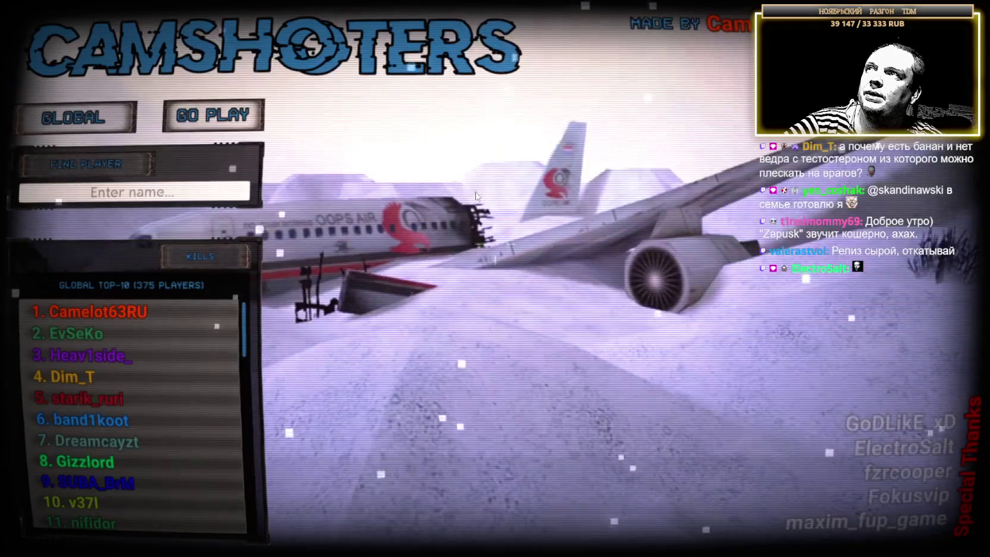
pyautogui.click(69, 116)
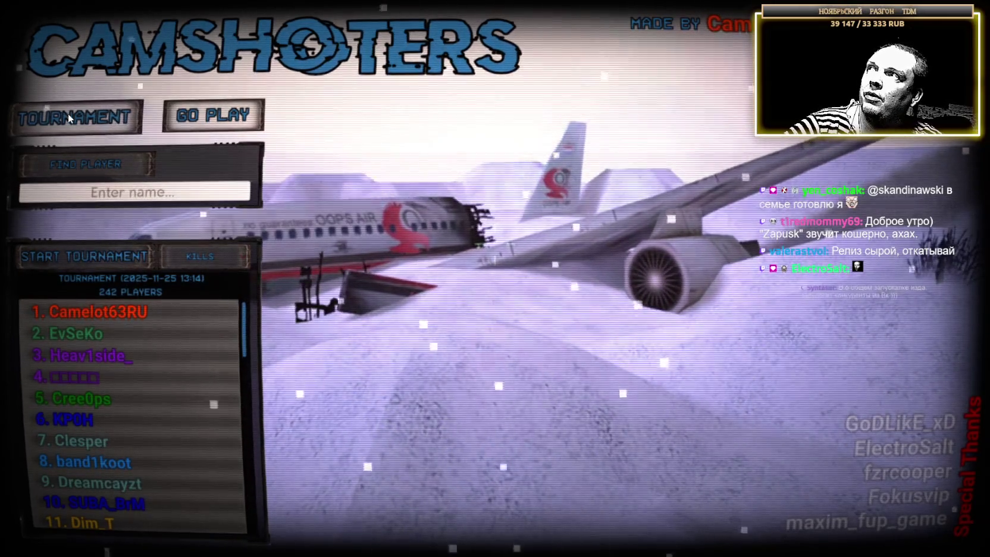
pyautogui.click(68, 112)
pyautogui.press('Escape')
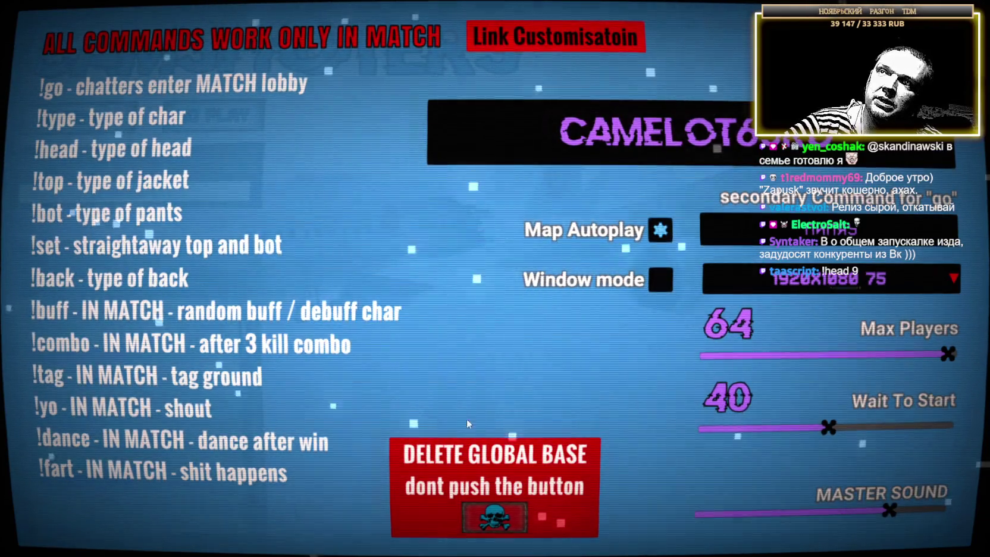
pyautogui.moveTo(946, 354)
pyautogui.mouseDown()
pyautogui.moveTo(848, 355)
pyautogui.moveTo(952, 354)
pyautogui.mouseUp()
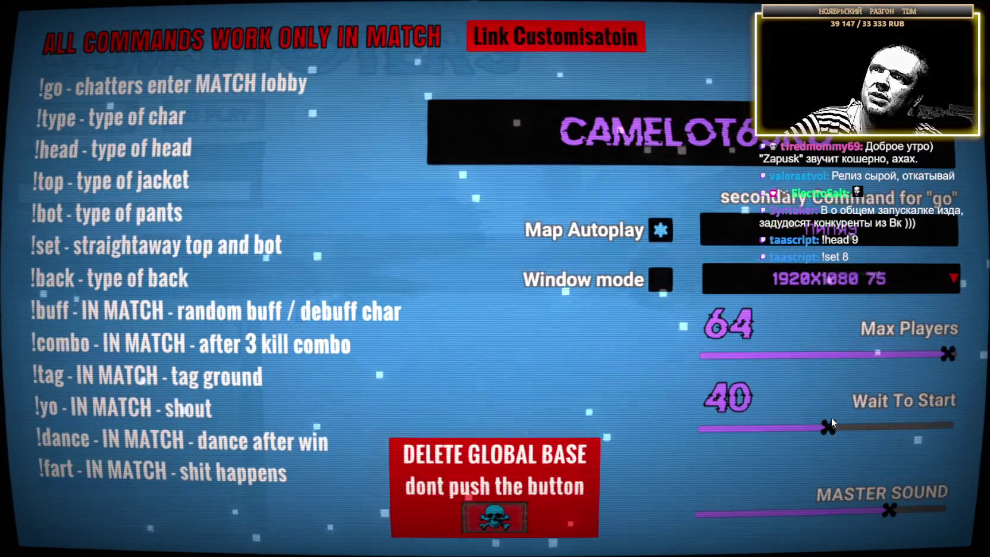
pyautogui.moveTo(828, 426)
pyautogui.mouseDown()
pyautogui.moveTo(722, 428)
pyautogui.moveTo(858, 428)
pyautogui.moveTo(785, 428)
pyautogui.moveTo(830, 431)
pyautogui.mouseUp()
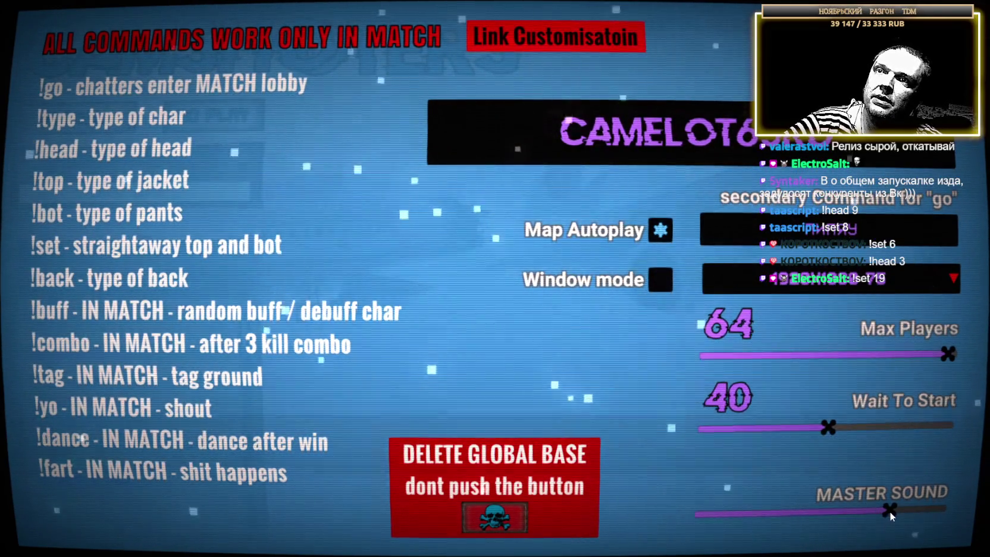
pyautogui.moveTo(889, 509); pyautogui.dragTo(867, 510)
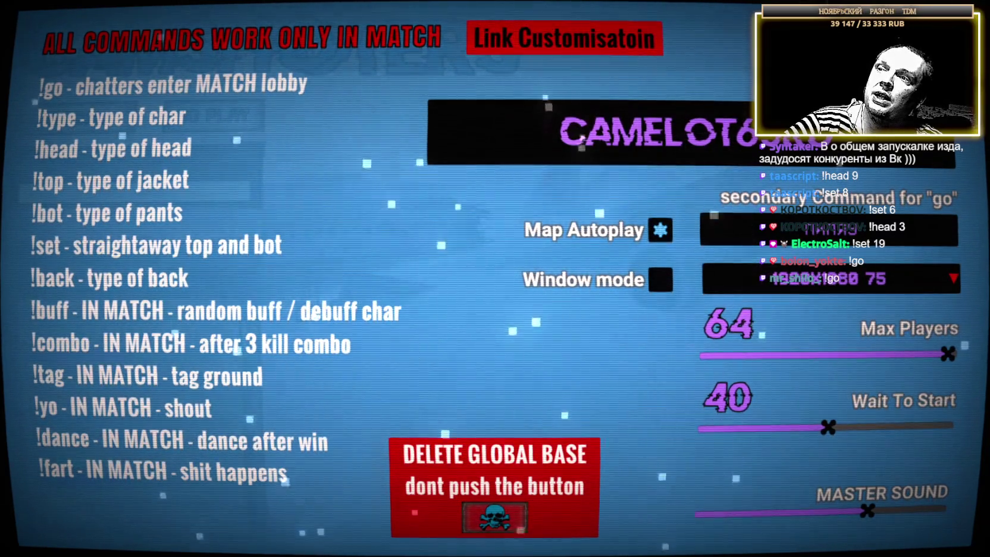
pyautogui.hotkey('alt', 'Tab')
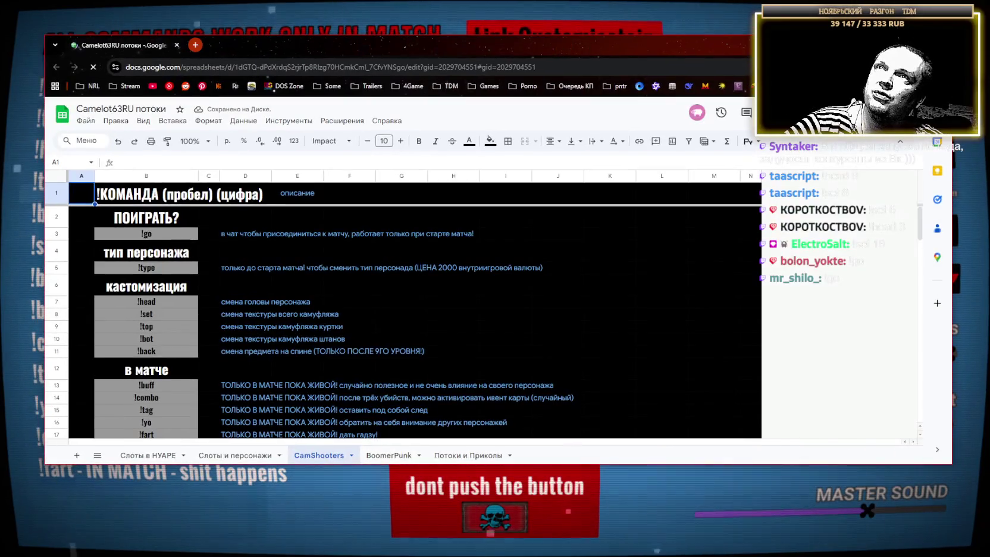
pyautogui.scroll(-10, 238, 208)
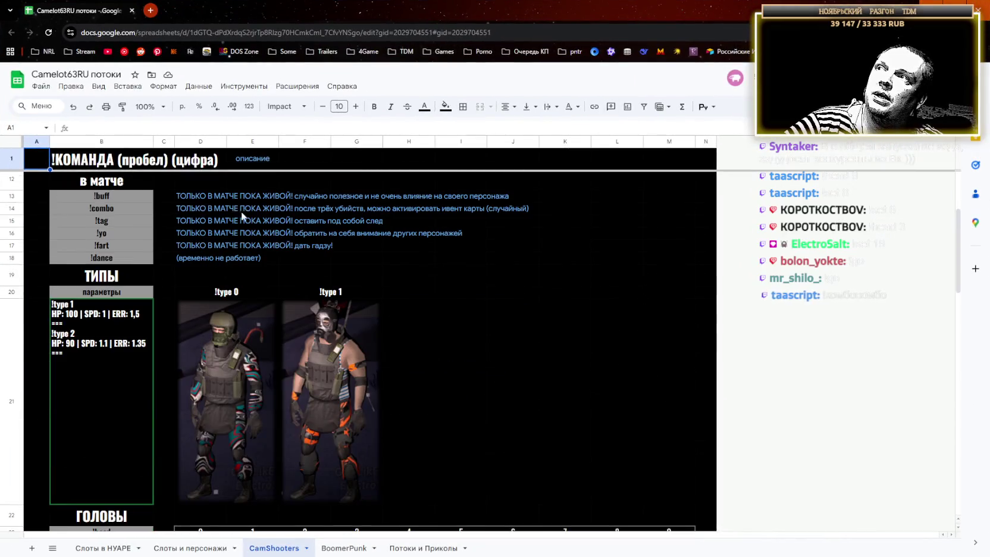
pyautogui.scroll(-8, 317, 266)
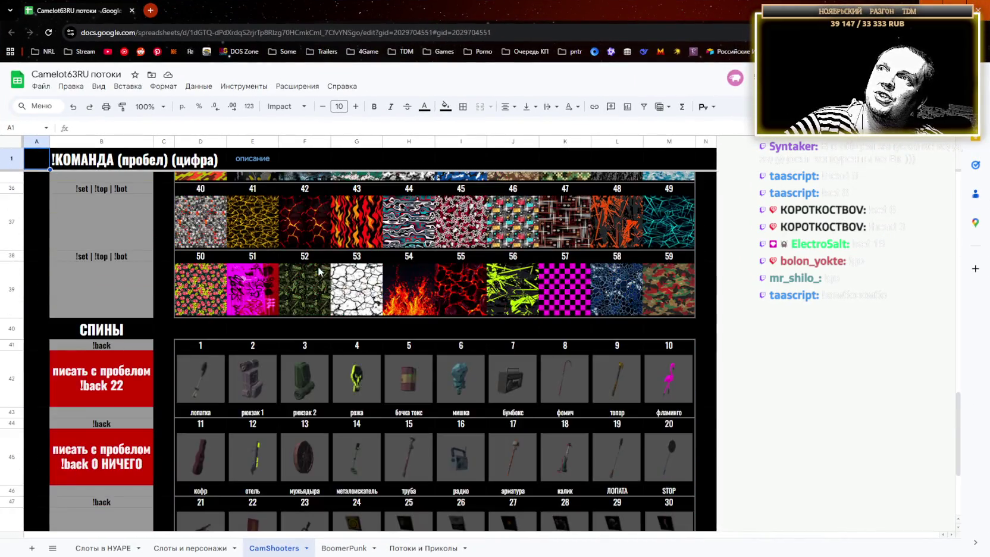
pyautogui.scroll(5, 325, 298)
pyautogui.scroll(10, 336, 352)
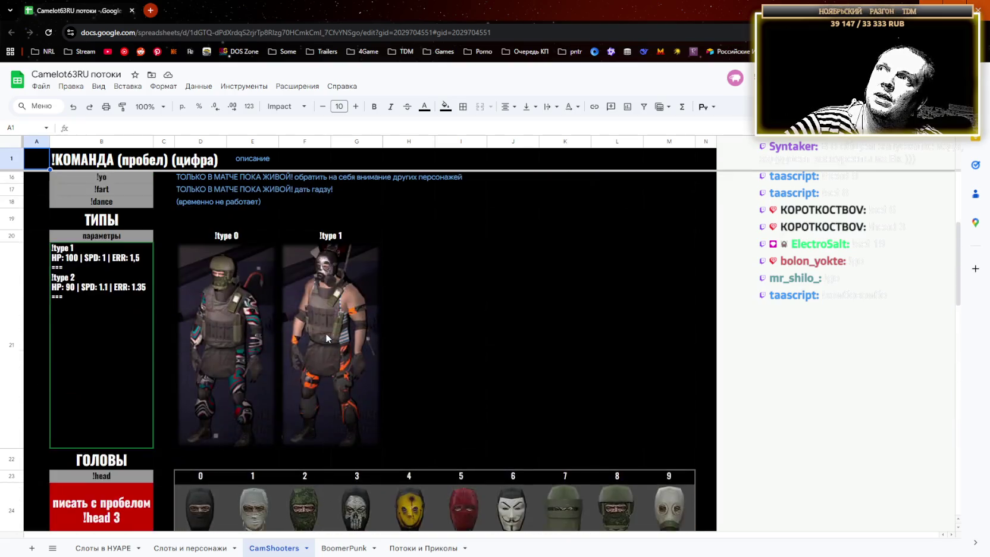
pyautogui.scroll(-10, 347, 281)
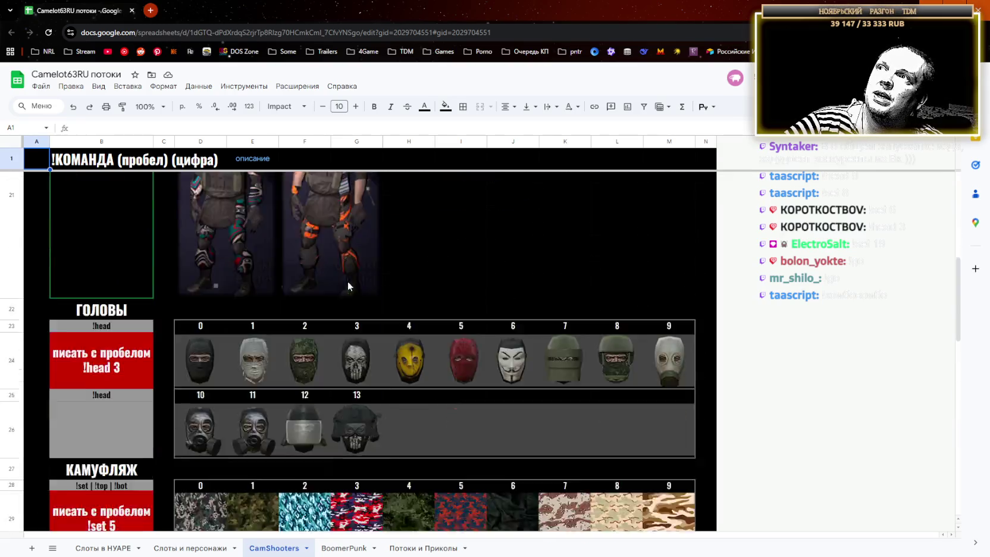
pyautogui.scroll(-6, 380, 384)
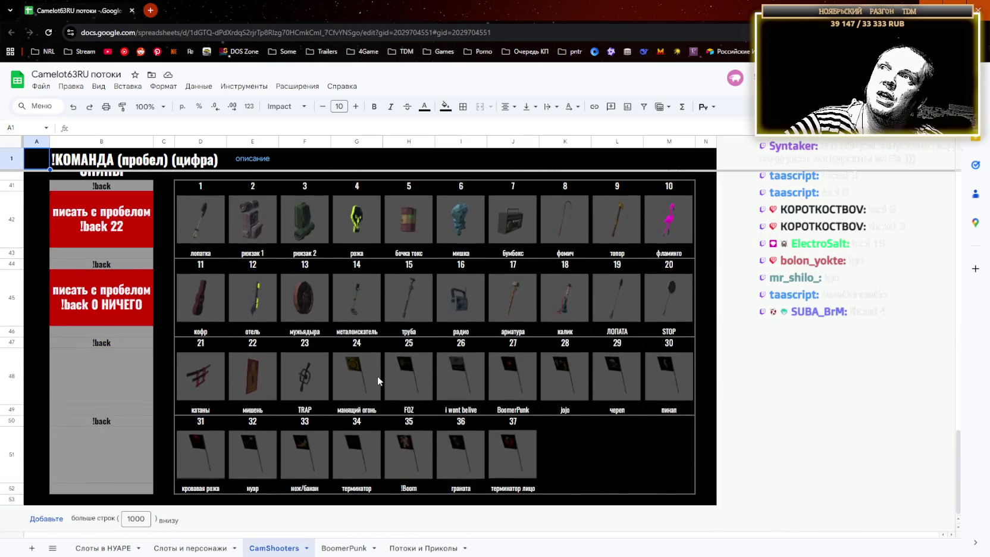
pyautogui.scroll(4, 381, 380)
pyautogui.hotkey('alt', 'Tab')
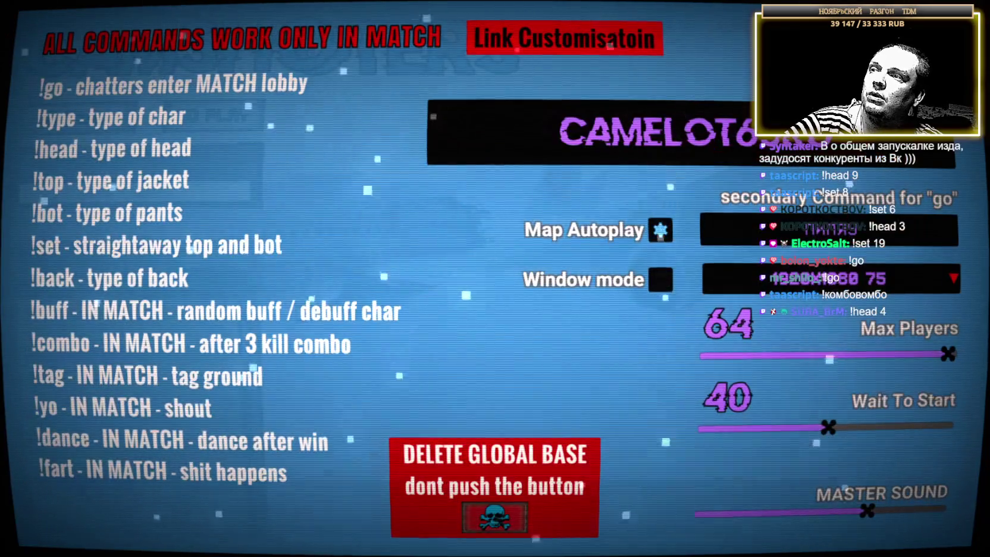
pyautogui.hotkey('alt', 'Tab')
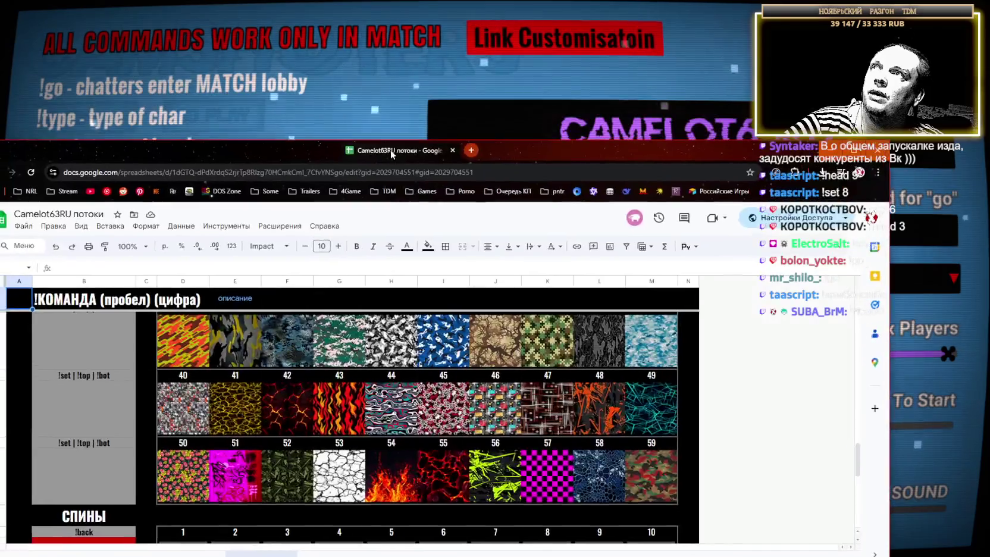
pyautogui.scroll(5, 531, 343)
pyautogui.scroll(1, 506, 340)
pyautogui.scroll(-1, 446, 344)
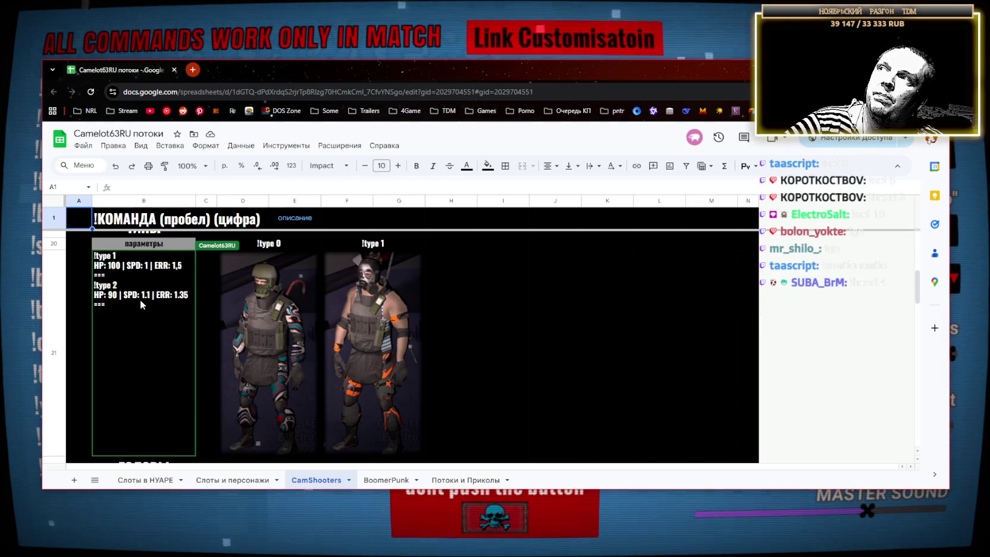
pyautogui.hotkey('alt', 'Tab')
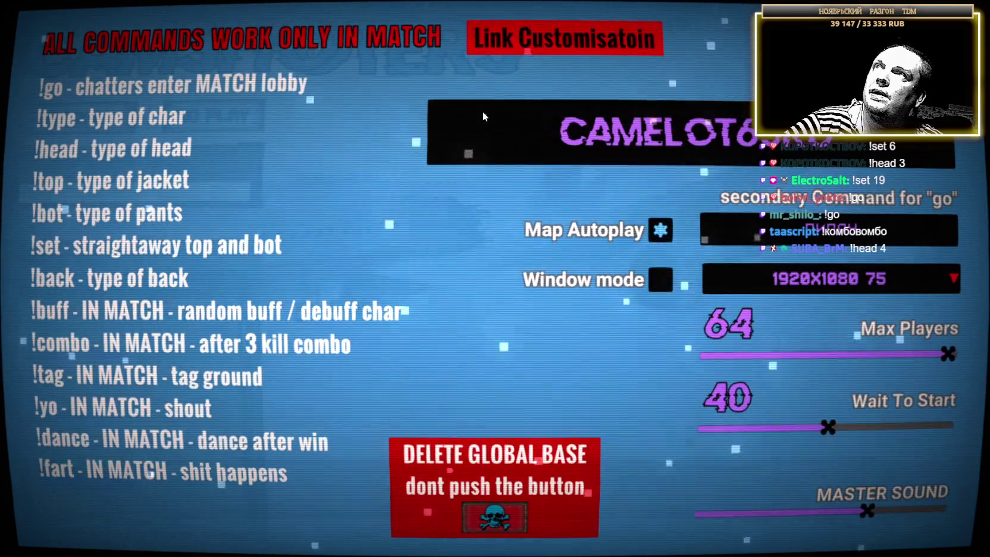
pyautogui.press('Escape')
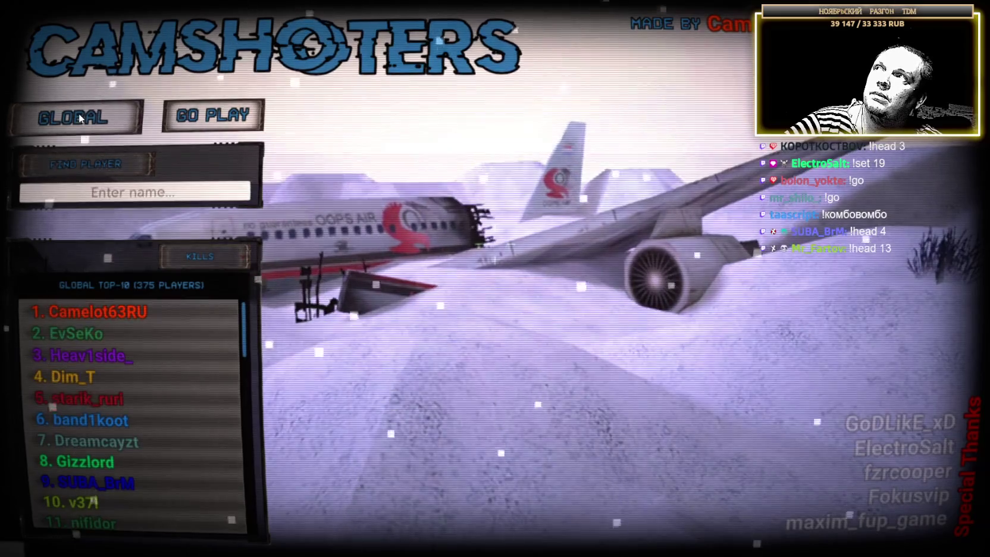
pyautogui.click(79, 113)
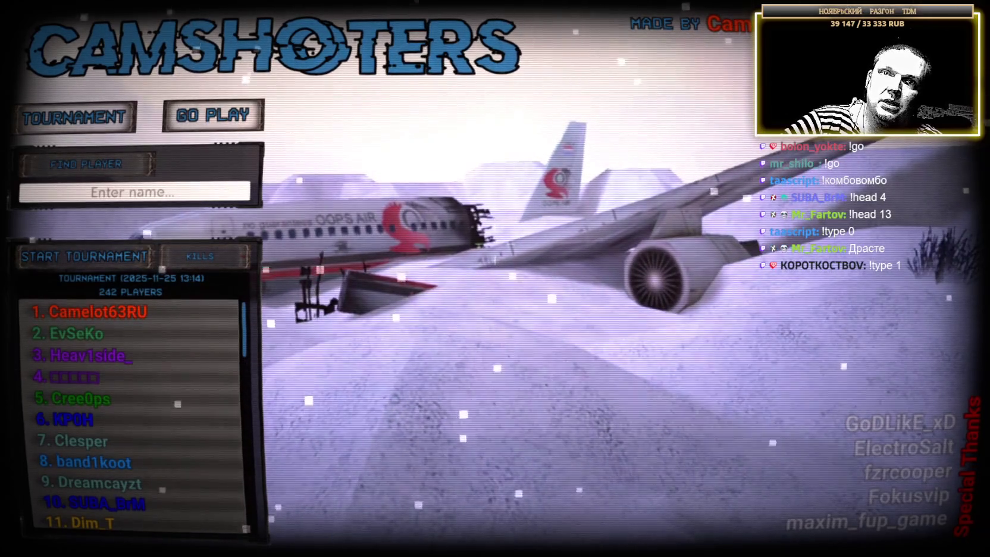
pyautogui.write('YEN_COSHAK')
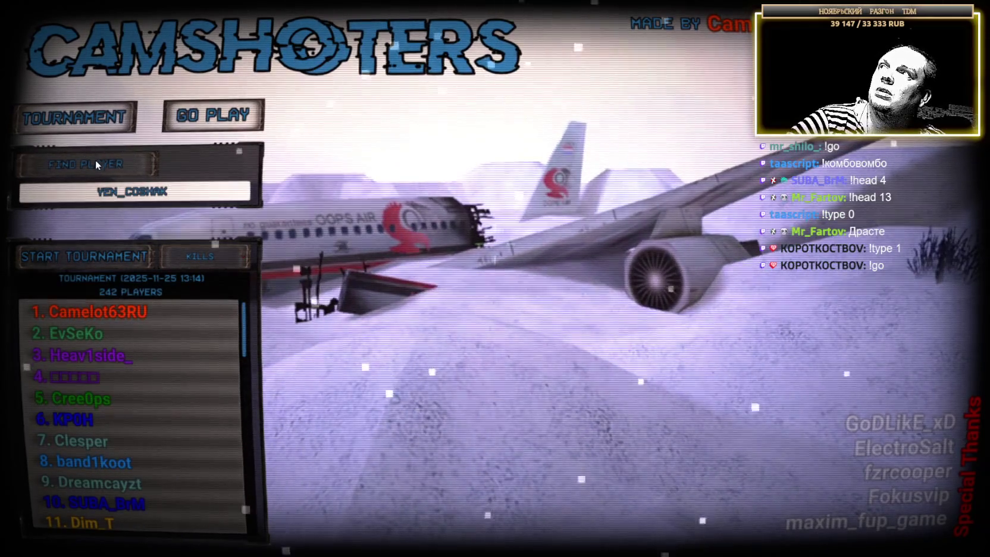
pyautogui.click(98, 163)
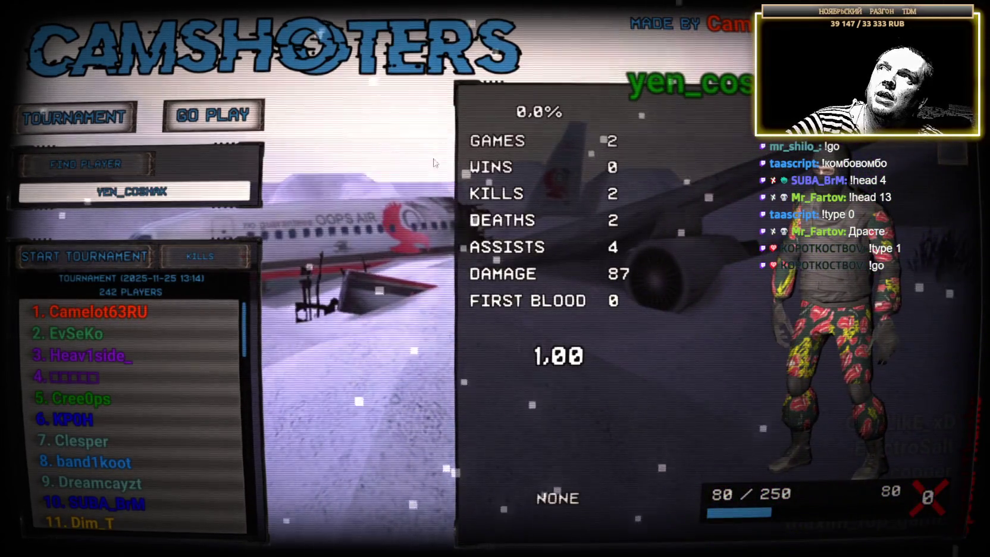
pyautogui.click(74, 111)
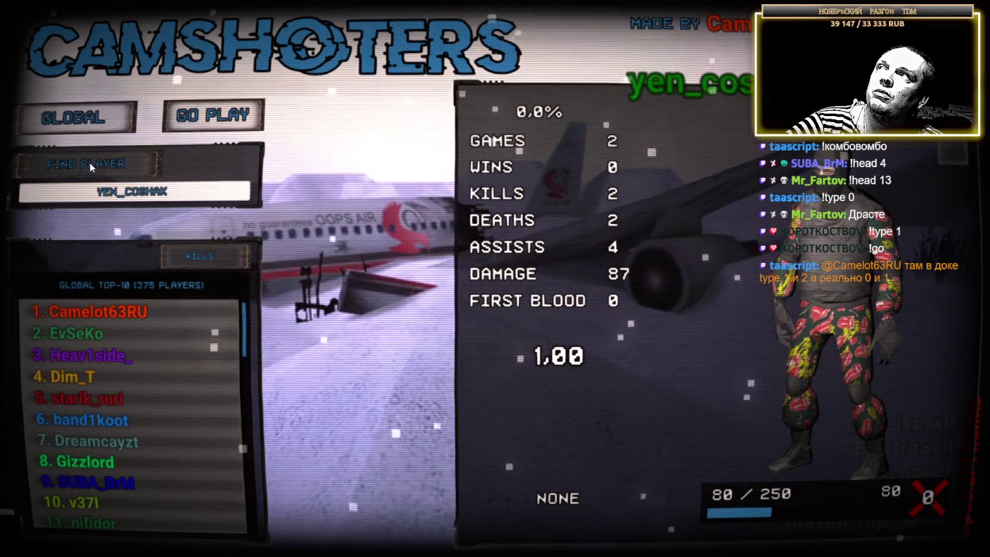
pyautogui.click(90, 161)
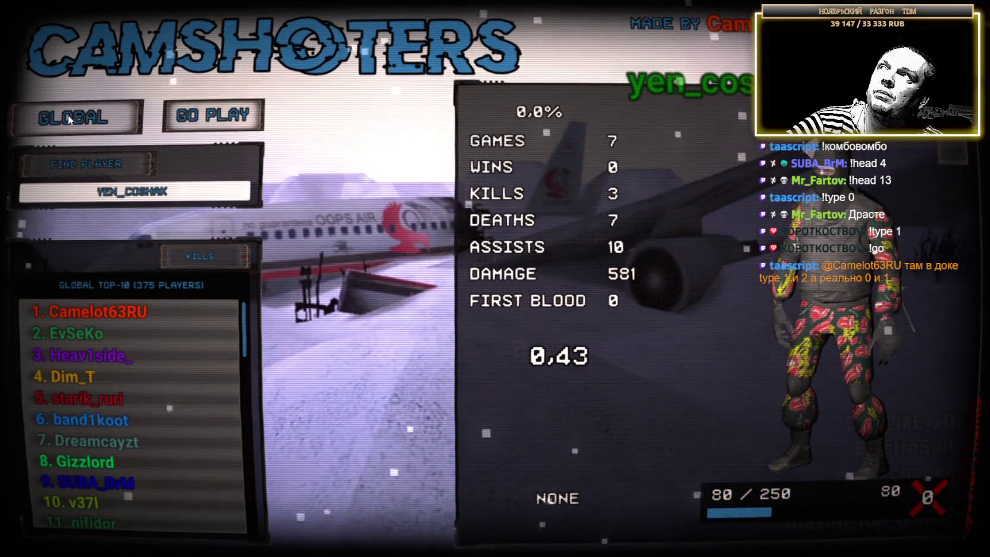
pyautogui.click(69, 117)
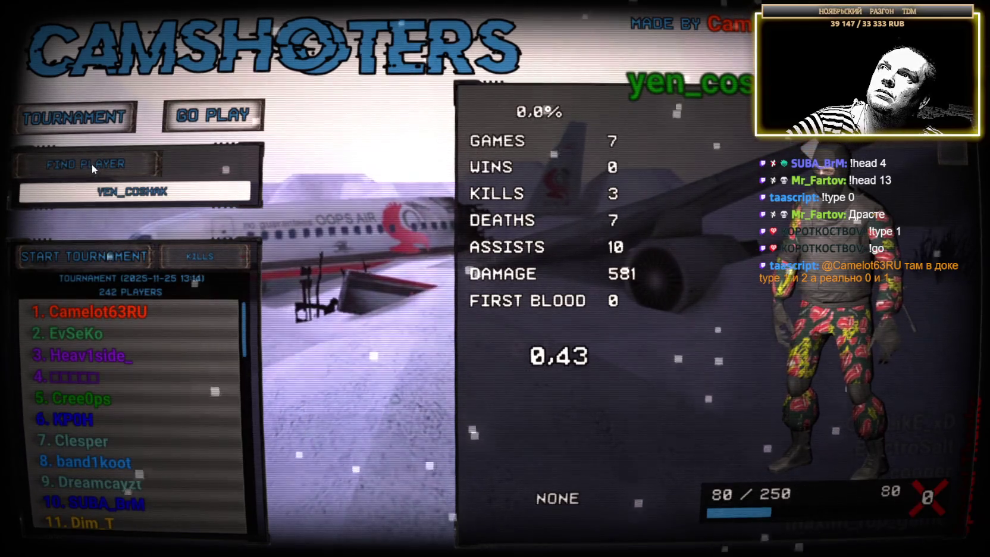
pyautogui.click(91, 164)
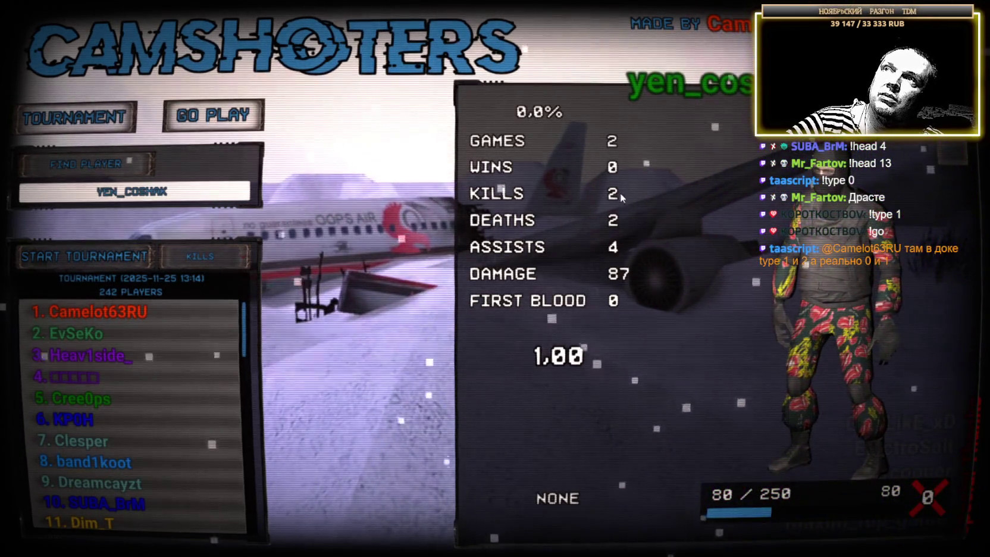
pyautogui.click(91, 116)
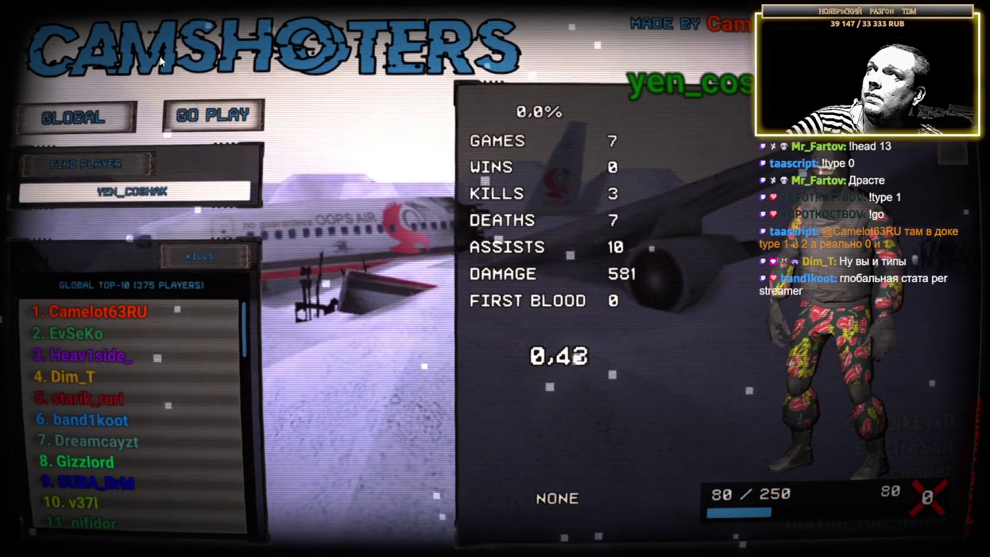
pyautogui.click(79, 119)
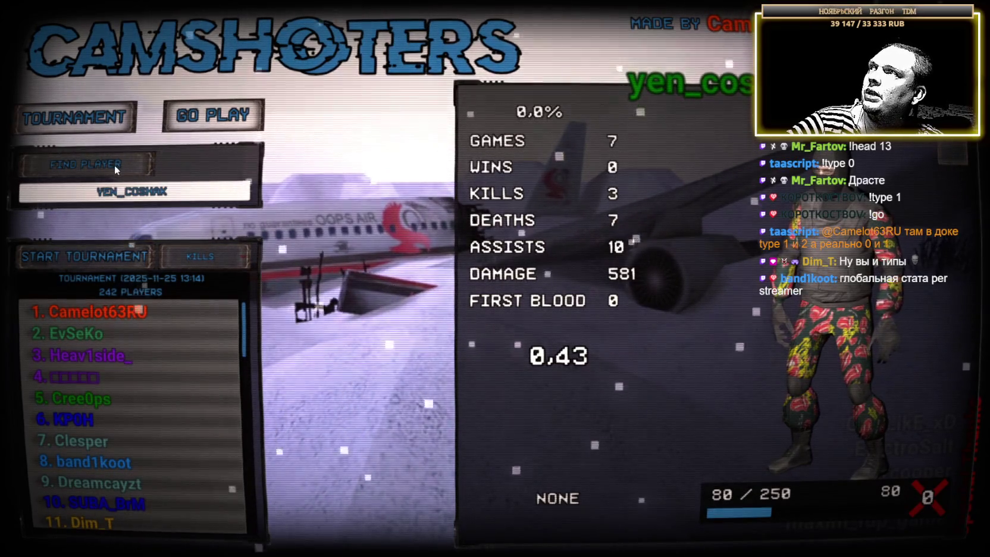
pyautogui.click(83, 258)
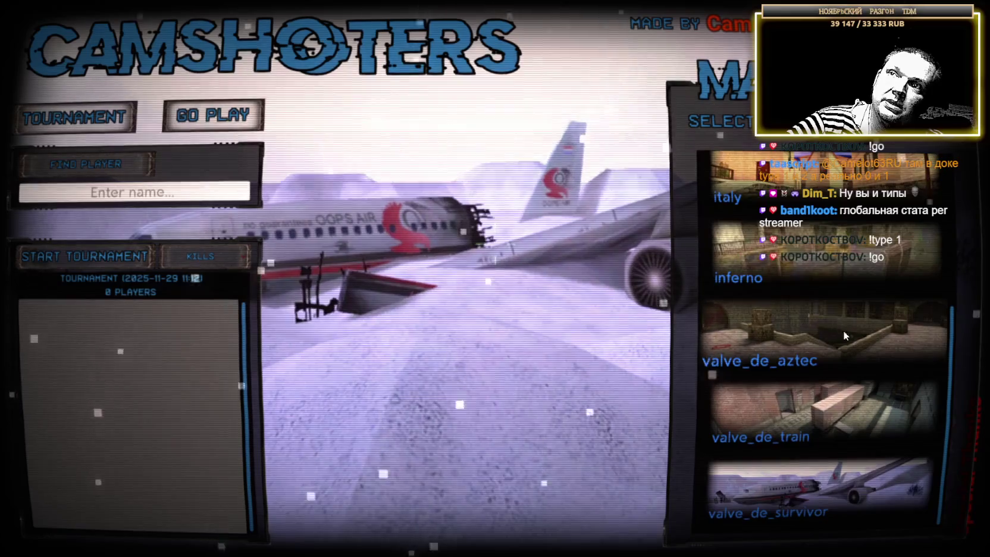
pyautogui.scroll(2, 843, 330)
pyautogui.scroll(1, 848, 333)
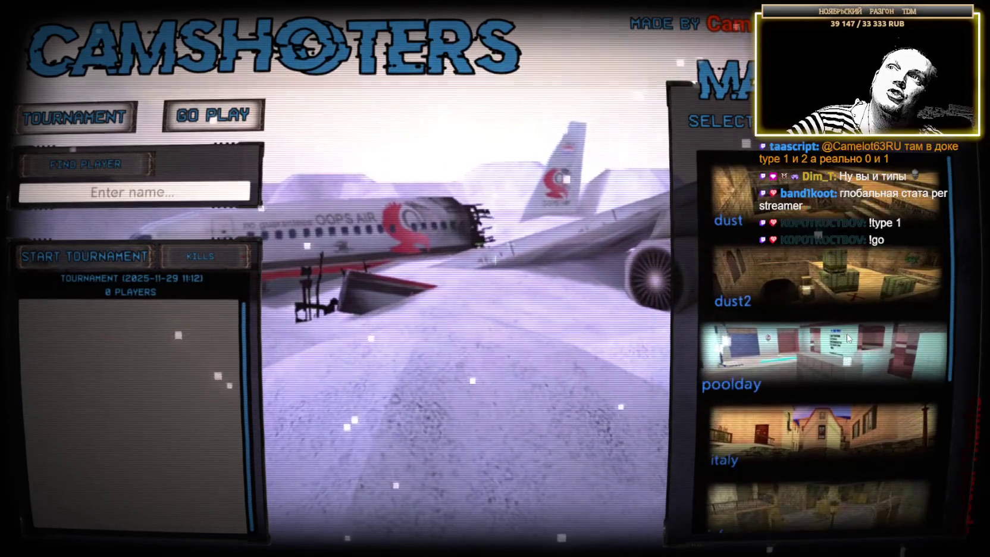
pyautogui.click(803, 281)
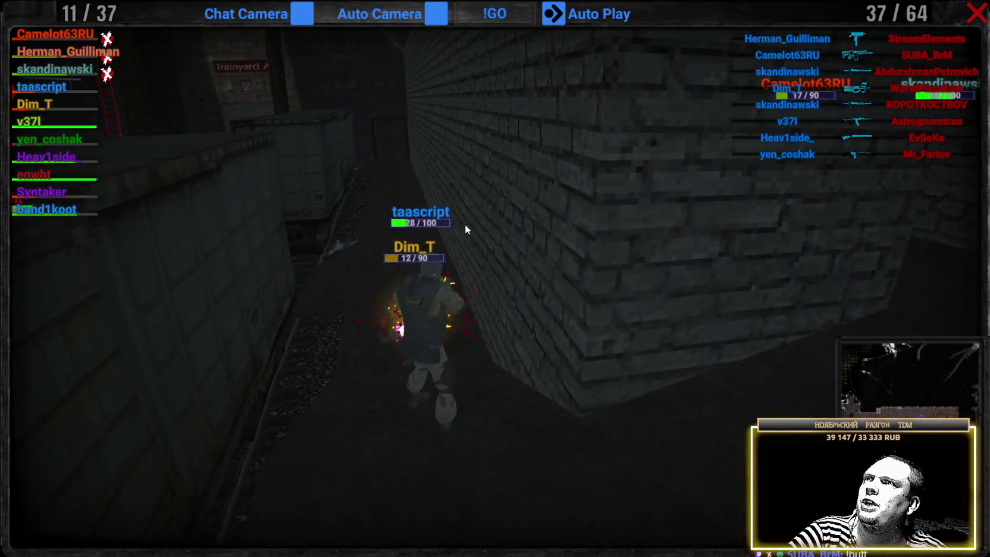
pyautogui.press('Tab')
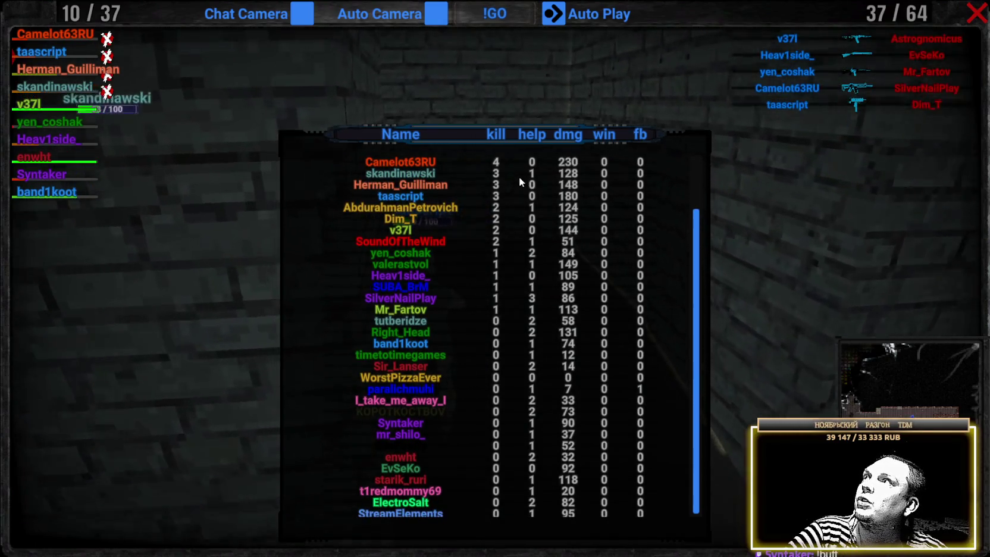
pyautogui.press('Tab')
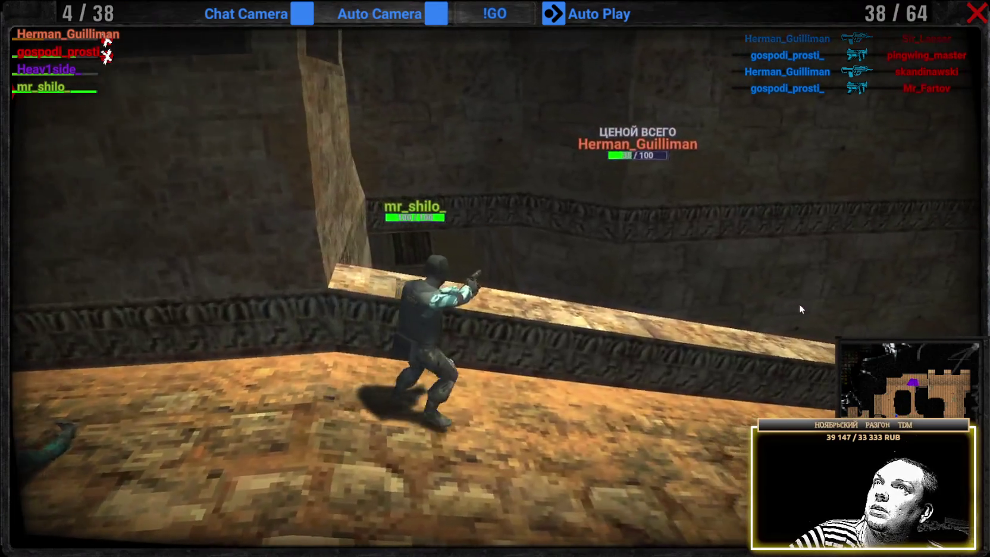
pyautogui.press('Tab')
pyautogui.press('Tab')
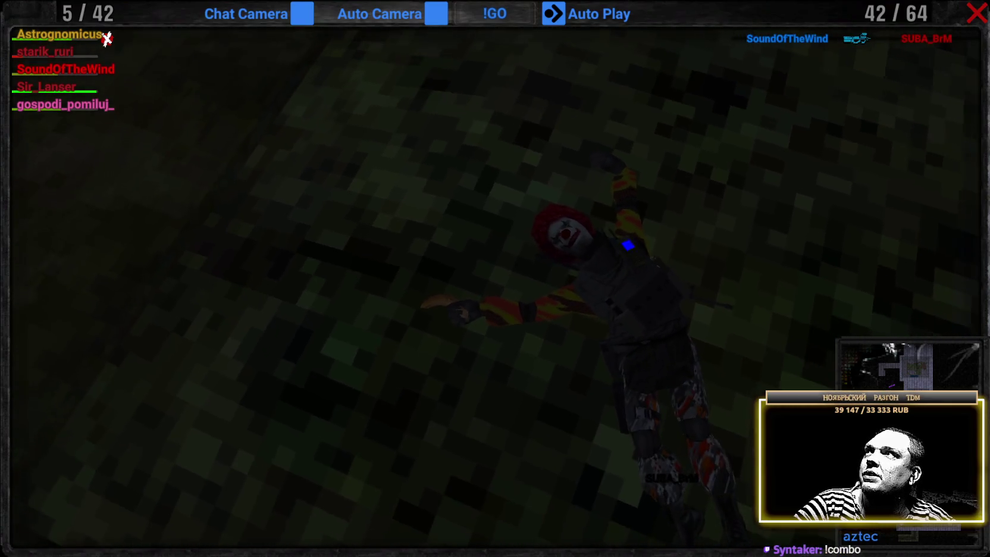
pyautogui.press('Tab')
pyautogui.scroll(-4, 495, 372)
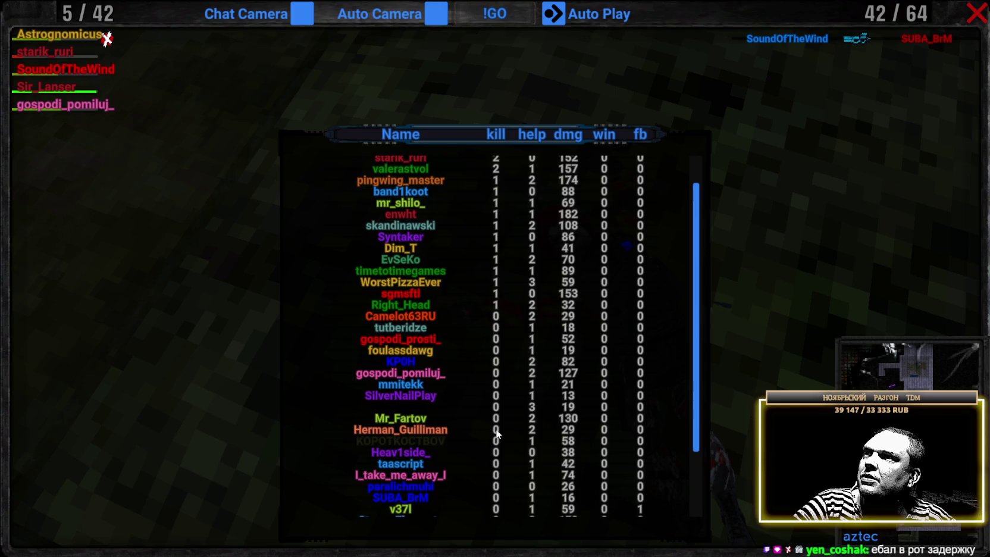
pyautogui.scroll(3, 500, 398)
pyautogui.scroll(4, 494, 363)
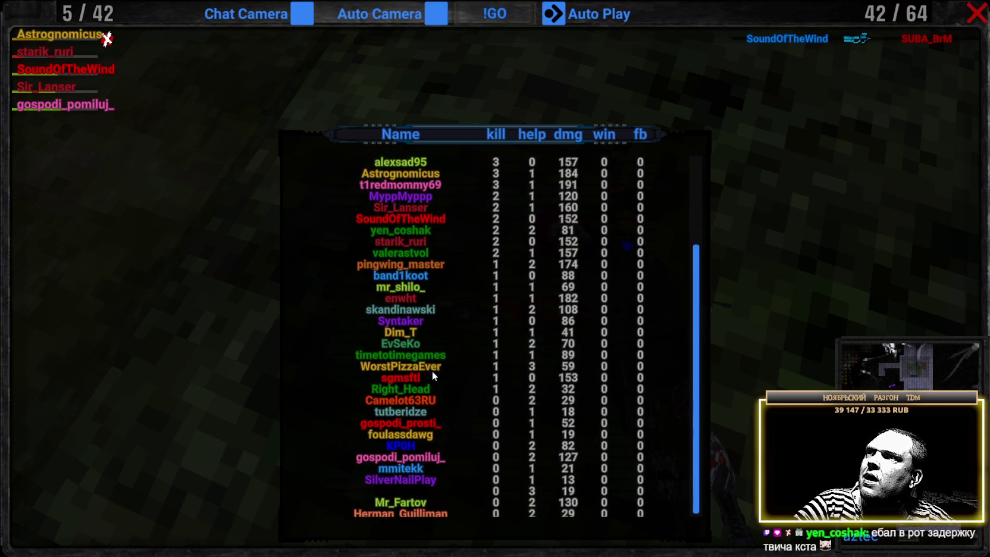
pyautogui.scroll(-5, 433, 371)
pyautogui.scroll(-1, 441, 372)
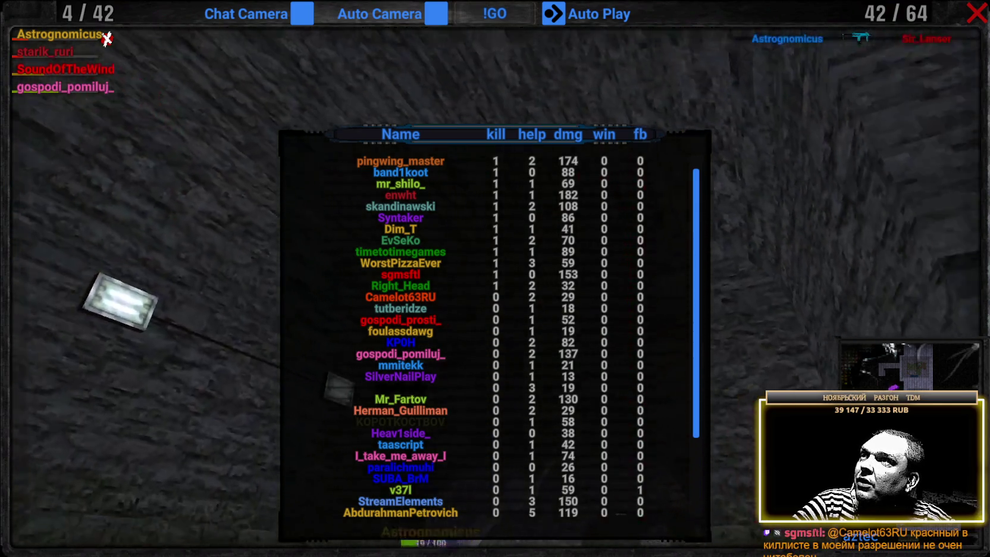
pyautogui.press('Tab')
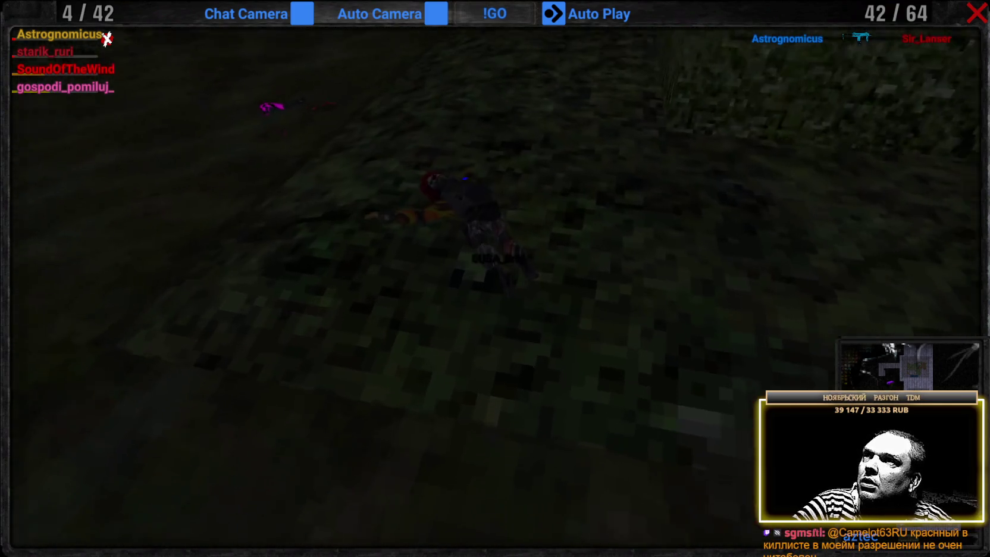
pyautogui.press('Tab')
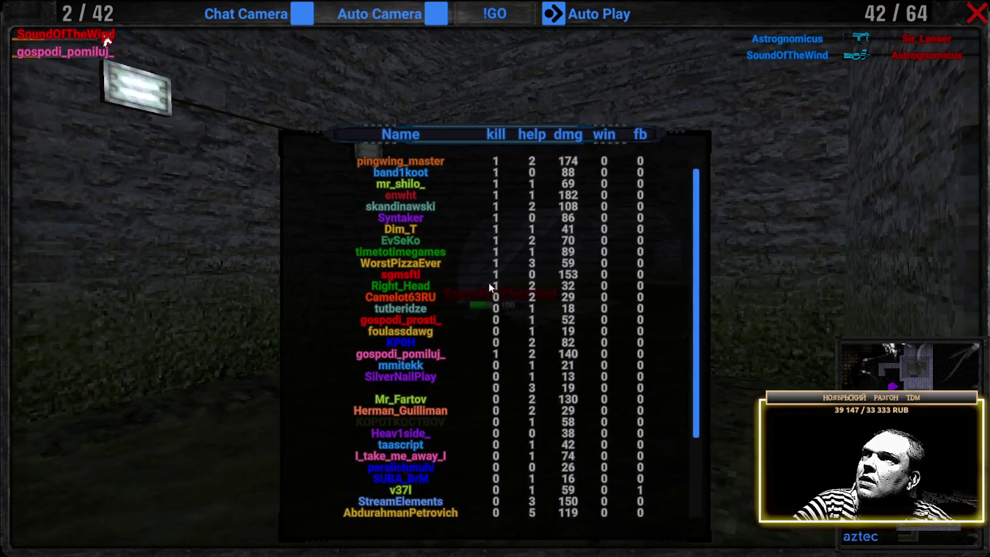
pyautogui.scroll(-1, 455, 345)
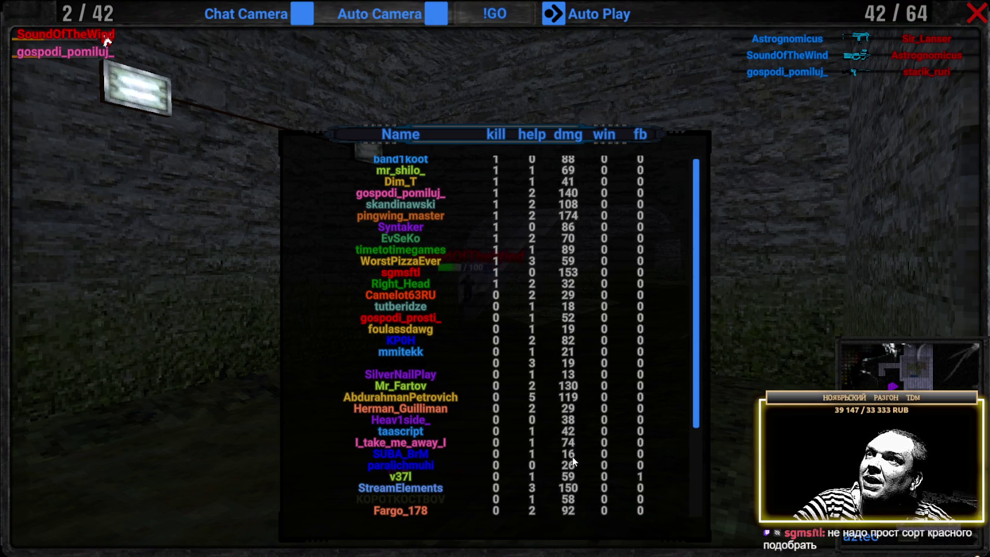
pyautogui.press('Tab')
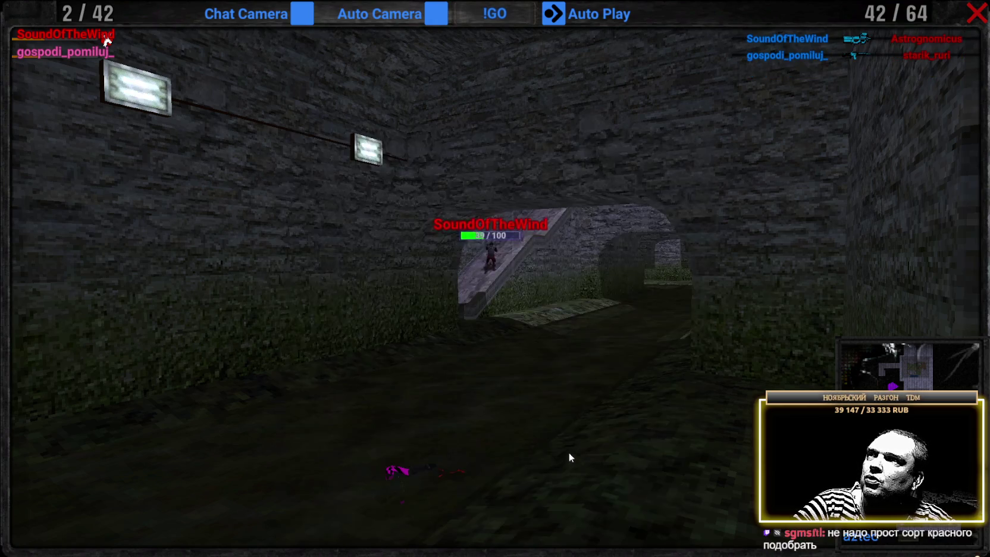
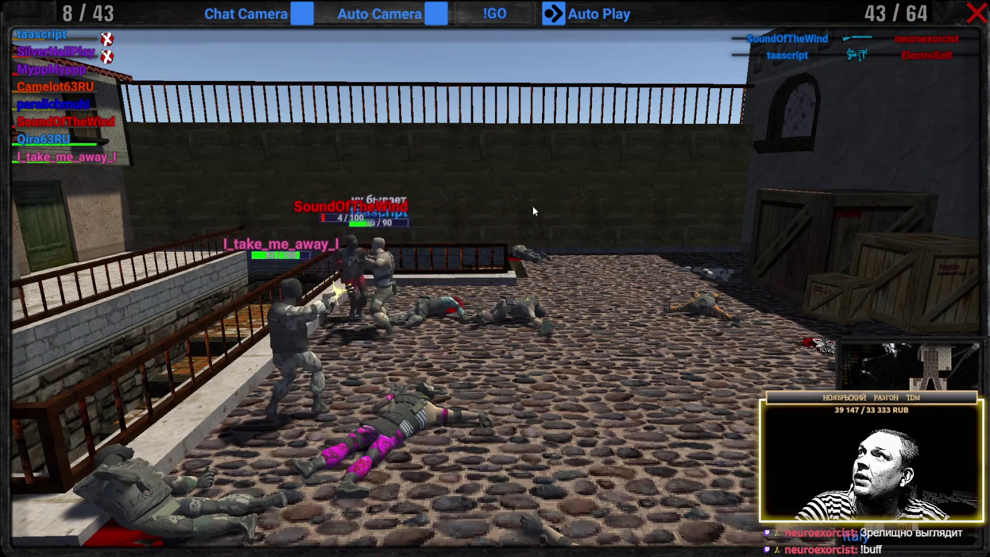
pyautogui.click(59, 86)
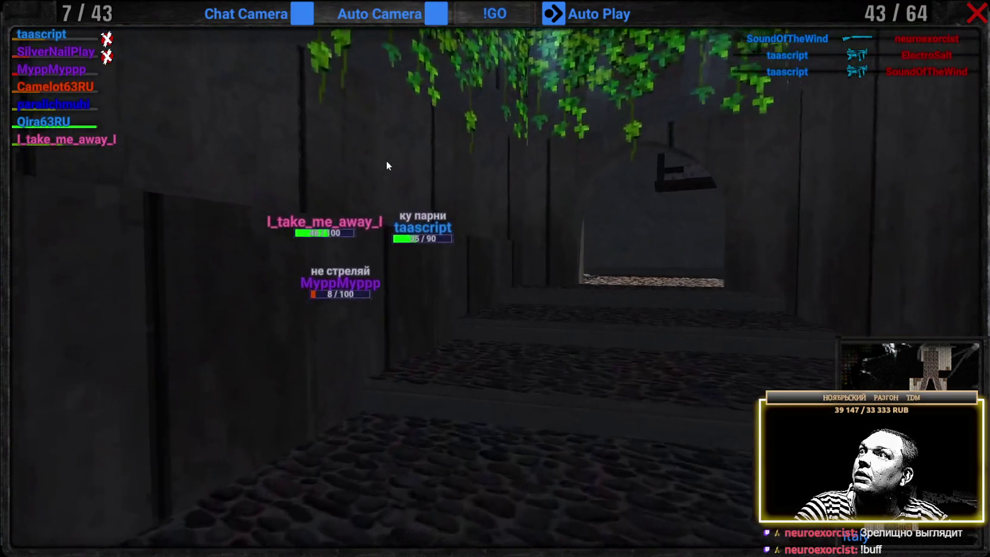
pyautogui.click(58, 71)
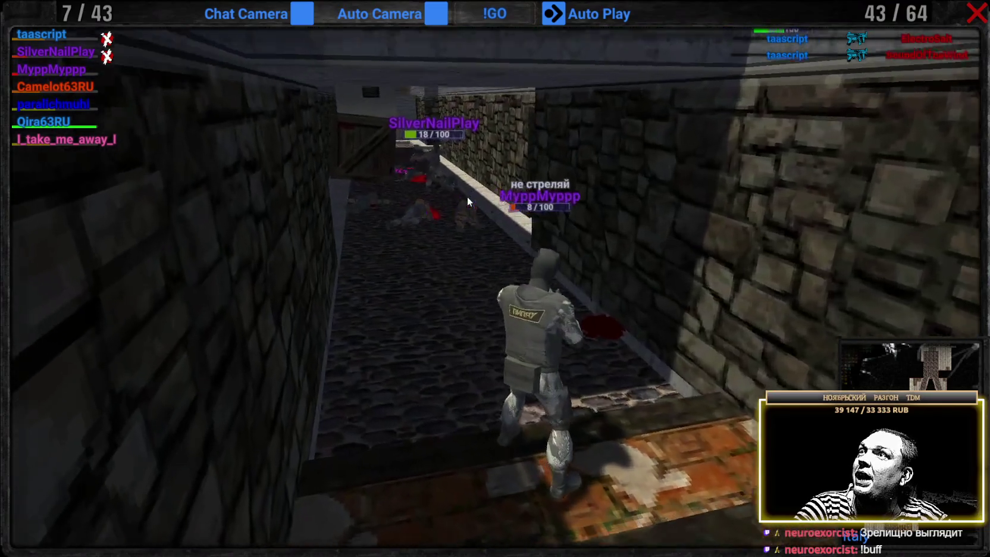